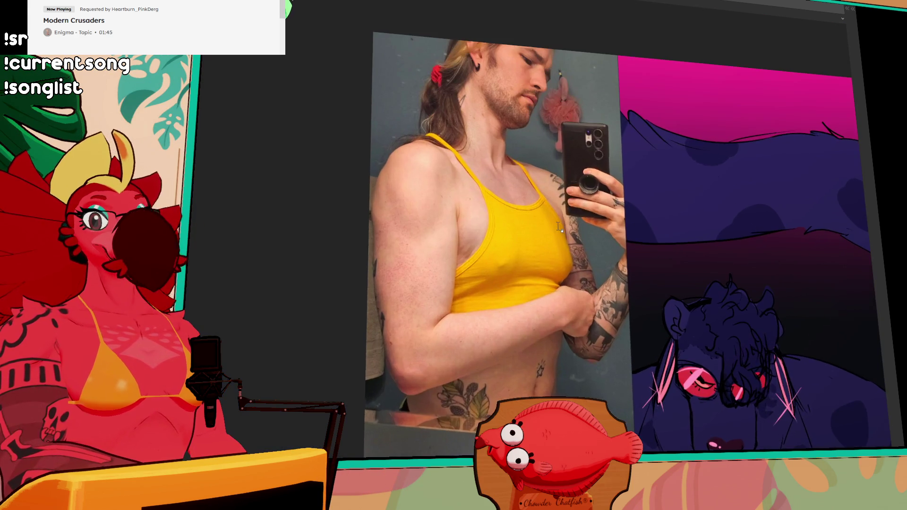
Frame the photo-and-art collage, select then deselect the arm area, and paste the comparison image
{"action": "left_click_drag", "start_coordinate": [558, 226], "coordinate": [592, 262]}
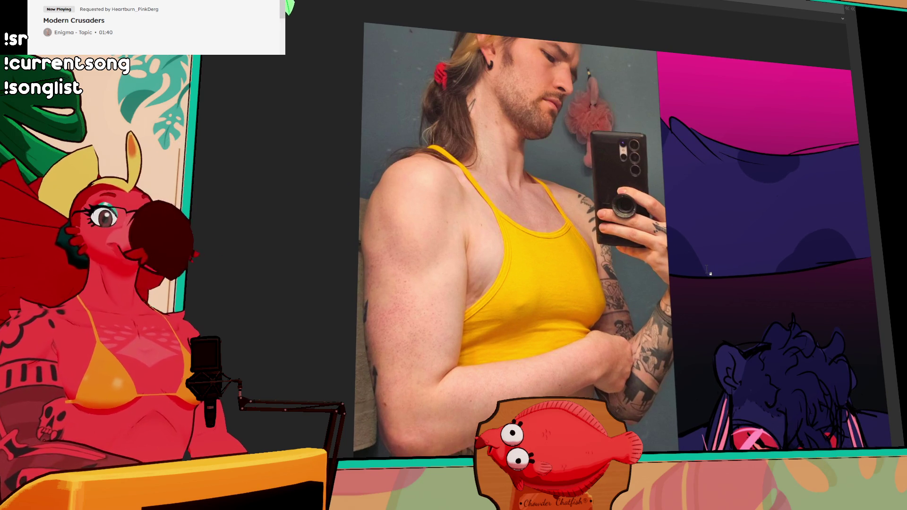
{"action": "left_click_drag", "start_coordinate": [707, 320], "coordinate": [625, 225]}
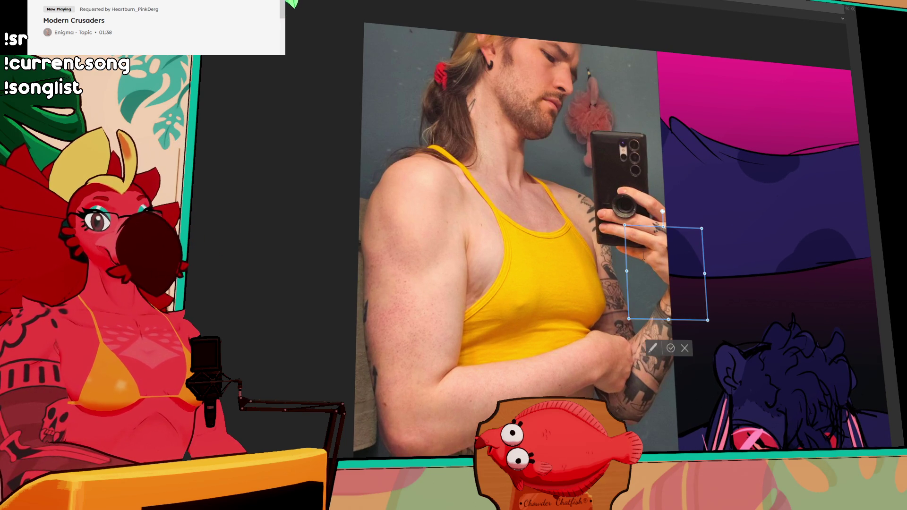
{"action": "left_click", "coordinate": [663, 255]}
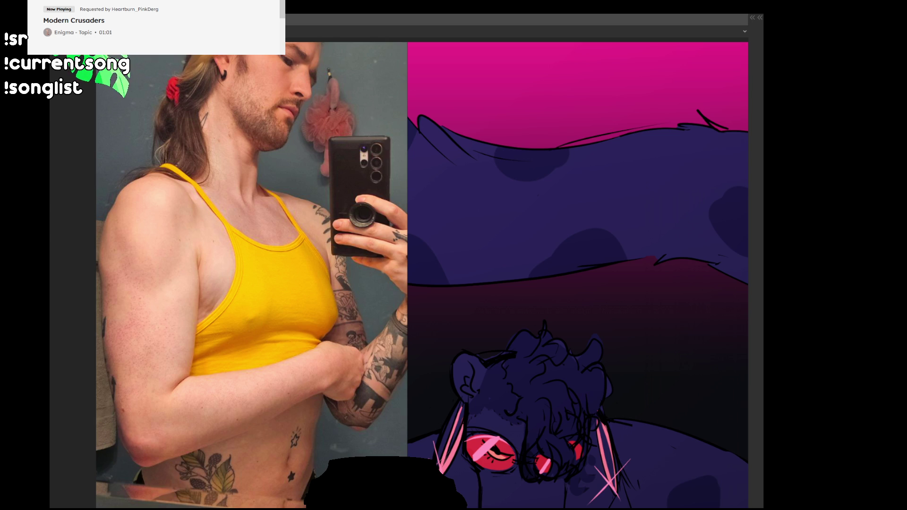
{"action": "key", "text": "ctrl+z"}
Restore the side palettes and delete pasted reference Layers 19 and 20
{"action": "mouse_move", "coordinate": [390, 188]}
{"action": "left_mouse_down"}
{"action": "mouse_move", "coordinate": [376, 214]}
{"action": "mouse_move", "coordinate": [388, 222]}
{"action": "left_mouse_up"}
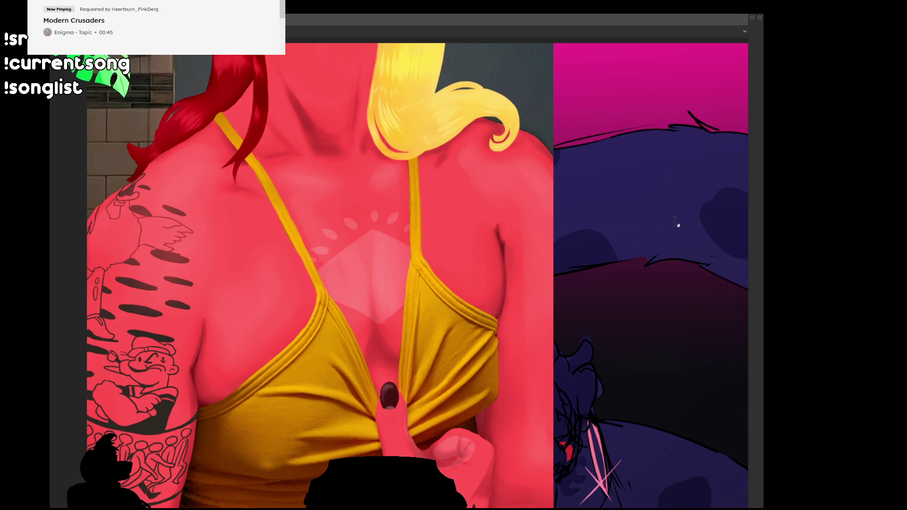
{"action": "key", "text": "Tab"}
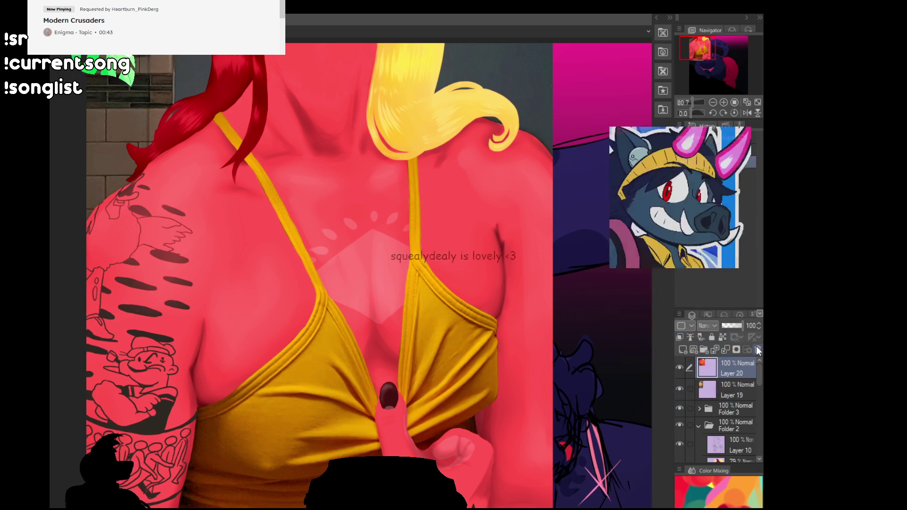
{"action": "key", "text": "ctrl+z"}
{"action": "key", "text": "ctrl+z"}
{"action": "scroll", "coordinate": [257, 193], "scroll_direction": "down", "scroll_amount": 1}
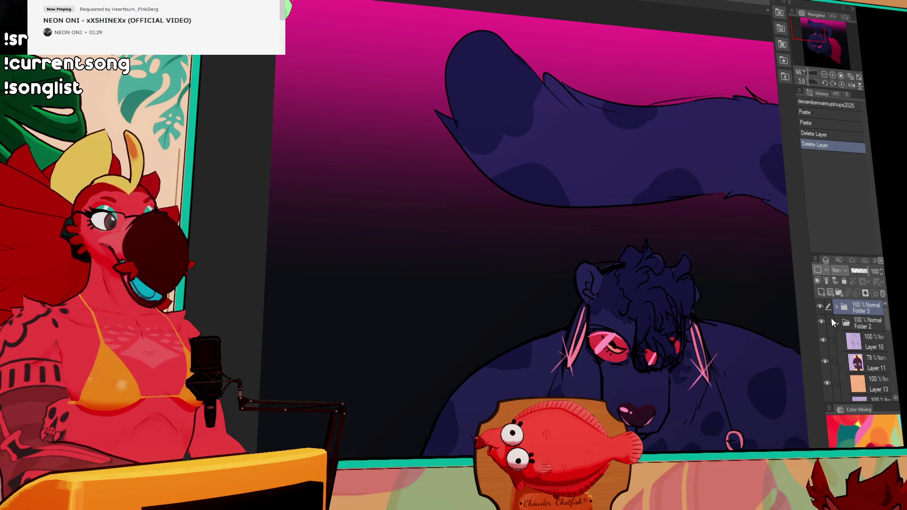
Hide Folder 3 and Folder 2, then add a new layer folder at the top
{"action": "left_click", "coordinate": [820, 307]}
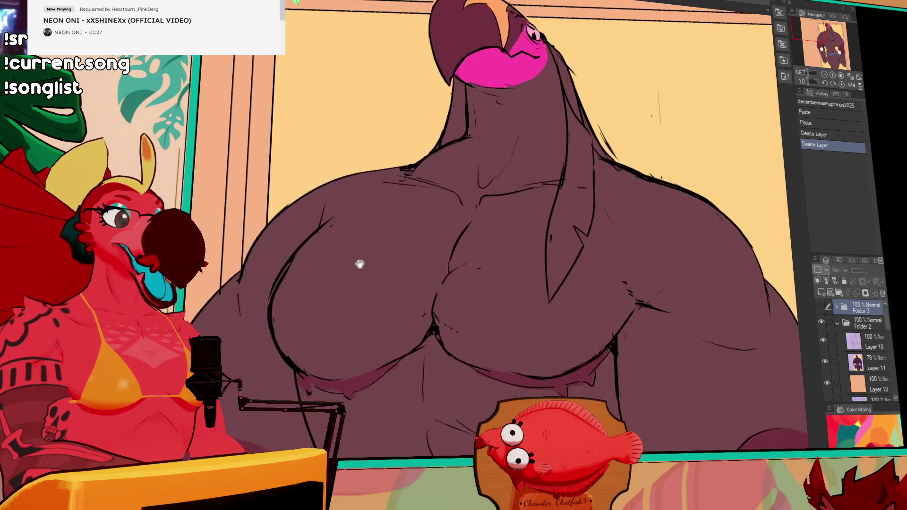
{"action": "scroll", "coordinate": [359, 242], "scroll_direction": "down", "scroll_amount": 2}
{"action": "mouse_move", "coordinate": [478, 262]}
{"action": "left_mouse_down"}
{"action": "mouse_move", "coordinate": [486, 265]}
{"action": "mouse_move", "coordinate": [469, 263]}
{"action": "mouse_move", "coordinate": [481, 269]}
{"action": "left_mouse_up"}
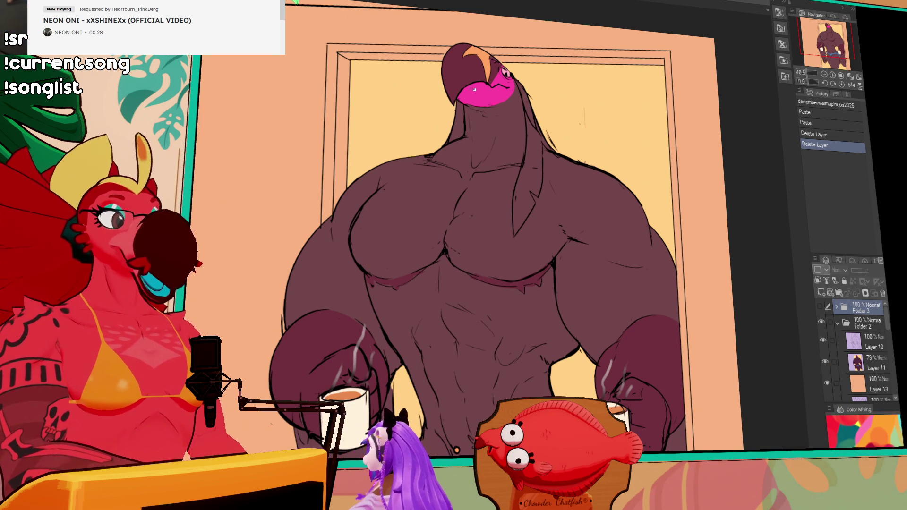
{"action": "left_click", "coordinate": [838, 323]}
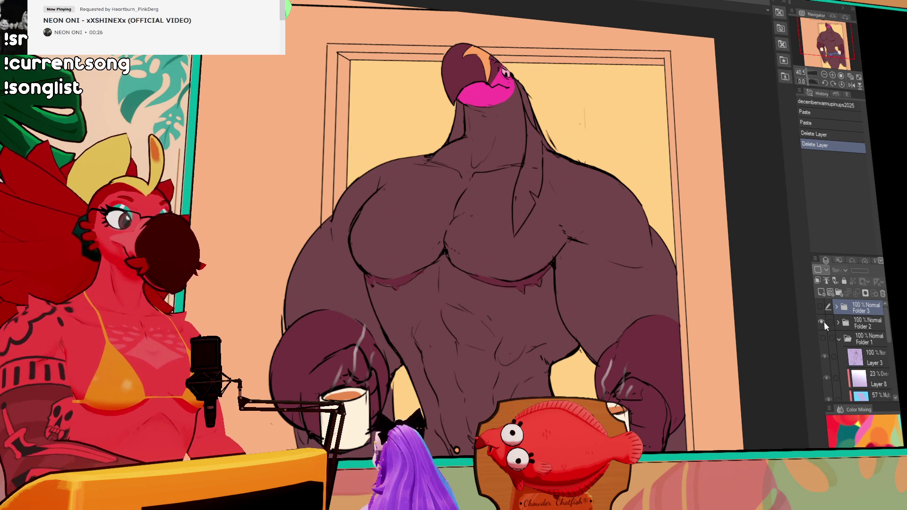
{"action": "left_click", "coordinate": [822, 321]}
{"action": "left_click", "coordinate": [838, 294]}
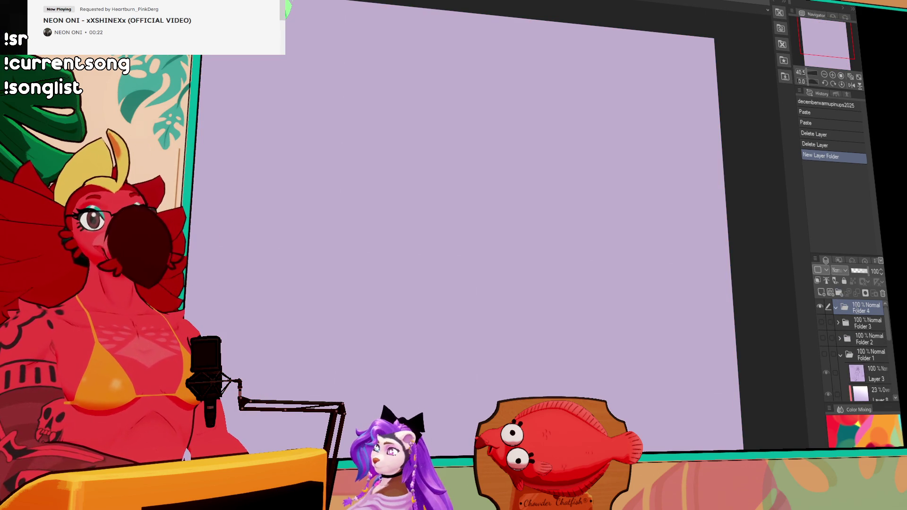
Rename the folder 'edgar', zoom to 25%, and add raster Layer 19 with a test stroke
{"action": "key", "text": "Return"}
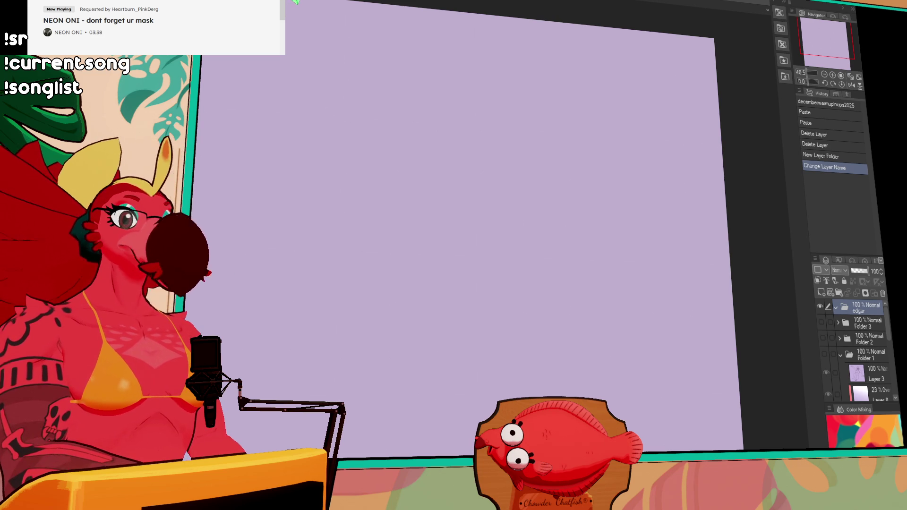
{"action": "left_click", "coordinate": [824, 76]}
{"action": "left_click", "coordinate": [824, 75]}
{"action": "mouse_move", "coordinate": [620, 177]}
{"action": "left_mouse_down"}
{"action": "mouse_move", "coordinate": [611, 178]}
{"action": "mouse_move", "coordinate": [605, 97]}
{"action": "left_mouse_up"}
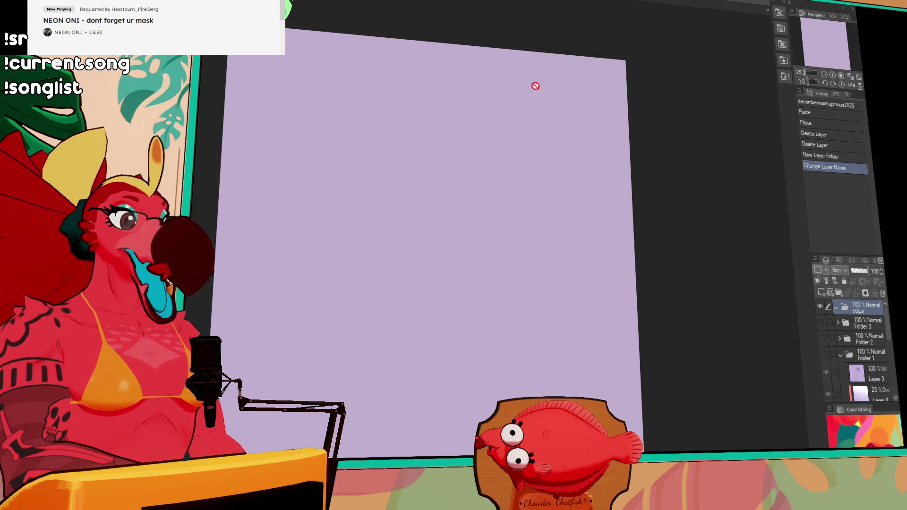
{"action": "key", "text": "ctrl+shift+n"}
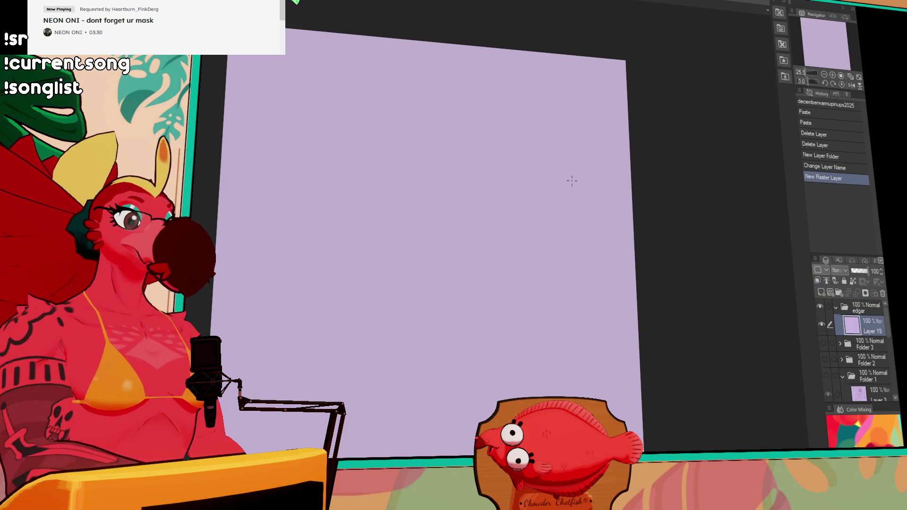
{"action": "mouse_move", "coordinate": [571, 157]}
{"action": "left_mouse_down"}
{"action": "mouse_move", "coordinate": [427, 293]}
{"action": "mouse_move", "coordinate": [512, 243]}
{"action": "left_mouse_up"}
Undo the test stroke, scribble looping lines across the page, and add a new raster layer
{"action": "key", "text": "ctrl+z"}
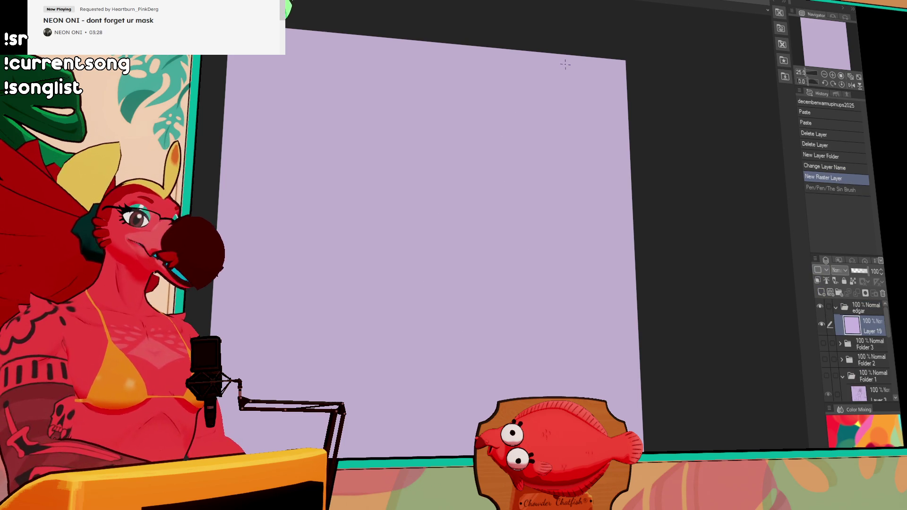
{"action": "mouse_move", "coordinate": [353, 83]}
{"action": "left_mouse_down"}
{"action": "mouse_move", "coordinate": [614, 378]}
{"action": "mouse_move", "coordinate": [378, 37]}
{"action": "mouse_move", "coordinate": [255, 377]}
{"action": "mouse_move", "coordinate": [330, 367]}
{"action": "mouse_move", "coordinate": [431, 301]}
{"action": "mouse_move", "coordinate": [485, 221]}
{"action": "mouse_move", "coordinate": [453, 63]}
{"action": "mouse_move", "coordinate": [431, 83]}
{"action": "left_mouse_up"}
{"action": "mouse_move", "coordinate": [331, 89]}
{"action": "left_mouse_down"}
{"action": "mouse_move", "coordinate": [349, 158]}
{"action": "mouse_move", "coordinate": [491, 255]}
{"action": "mouse_move", "coordinate": [449, 358]}
{"action": "mouse_move", "coordinate": [351, 234]}
{"action": "mouse_move", "coordinate": [519, 283]}
{"action": "mouse_move", "coordinate": [590, 330]}
{"action": "mouse_move", "coordinate": [548, 264]}
{"action": "mouse_move", "coordinate": [623, 284]}
{"action": "mouse_move", "coordinate": [463, 246]}
{"action": "mouse_move", "coordinate": [359, 283]}
{"action": "mouse_move", "coordinate": [519, 99]}
{"action": "mouse_move", "coordinate": [587, 75]}
{"action": "mouse_move", "coordinate": [406, 42]}
{"action": "mouse_move", "coordinate": [373, 179]}
{"action": "mouse_move", "coordinate": [378, 336]}
{"action": "mouse_move", "coordinate": [283, 390]}
{"action": "mouse_move", "coordinate": [392, 425]}
{"action": "mouse_move", "coordinate": [514, 392]}
{"action": "mouse_move", "coordinate": [633, 399]}
{"action": "mouse_move", "coordinate": [472, 406]}
{"action": "left_mouse_up"}
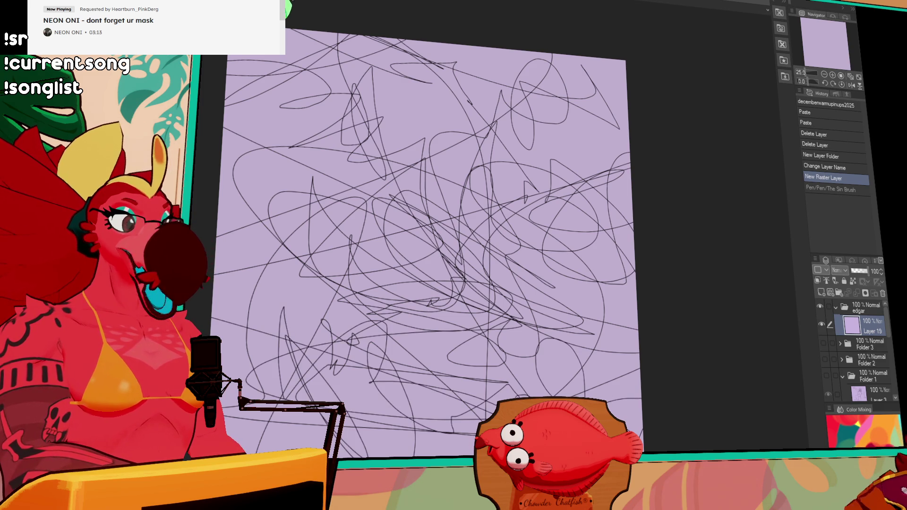
{"action": "mouse_move", "coordinate": [314, 325]}
{"action": "left_mouse_down"}
{"action": "mouse_move", "coordinate": [358, 293]}
{"action": "mouse_move", "coordinate": [635, 368]}
{"action": "left_mouse_up"}
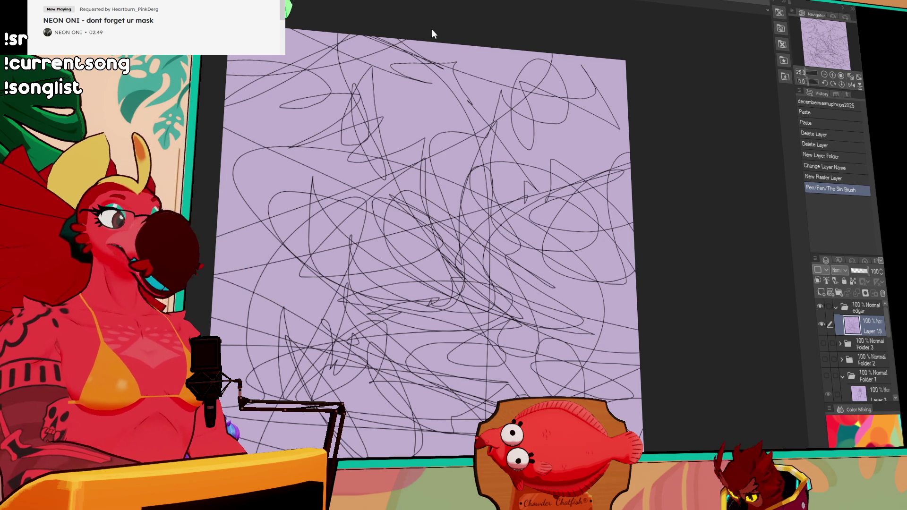
{"action": "mouse_move", "coordinate": [586, 80]}
{"action": "left_mouse_down"}
{"action": "mouse_move", "coordinate": [564, 137]}
{"action": "mouse_move", "coordinate": [395, 94]}
{"action": "mouse_move", "coordinate": [505, 156]}
{"action": "left_mouse_up"}
{"action": "key", "text": "ctrl+shift+n"}
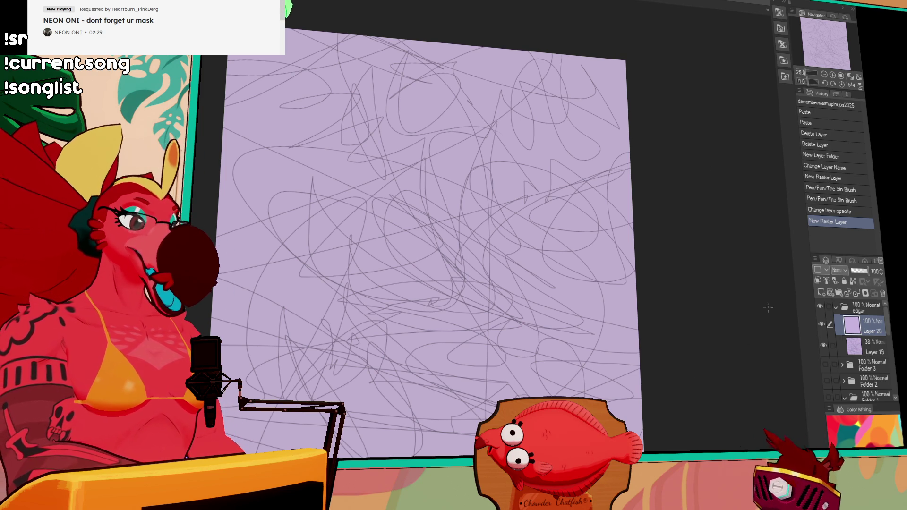
Fade Layer 19 to 38% and draw the first curved sketch line on Layer 20
{"action": "left_click_drag", "start_coordinate": [539, 278], "coordinate": [563, 184]}
{"action": "left_click_drag", "start_coordinate": [364, 240], "coordinate": [331, 322]}
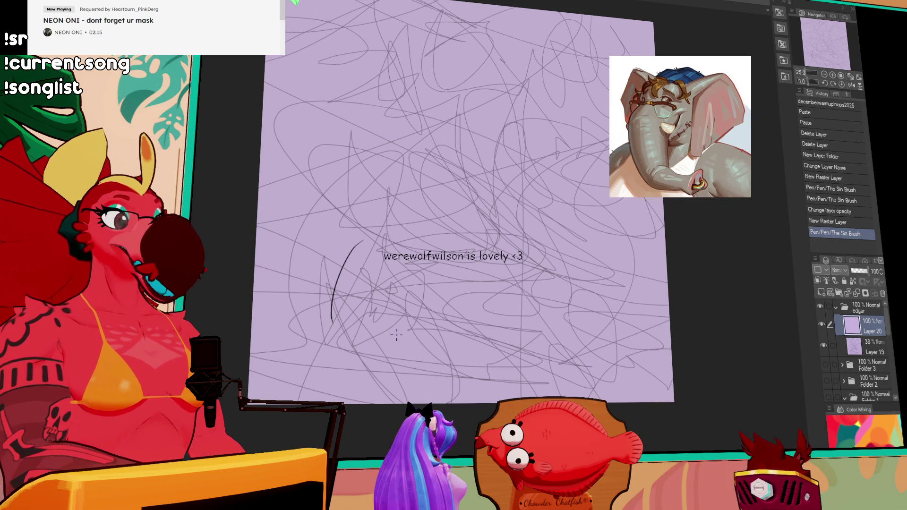
Sketch the body arc and lower hip curve, erasing and redrawing the arc's upper part
{"action": "mouse_move", "coordinate": [363, 242]}
{"action": "left_mouse_down"}
{"action": "mouse_move", "coordinate": [332, 321]}
{"action": "mouse_move", "coordinate": [416, 402]}
{"action": "left_mouse_up"}
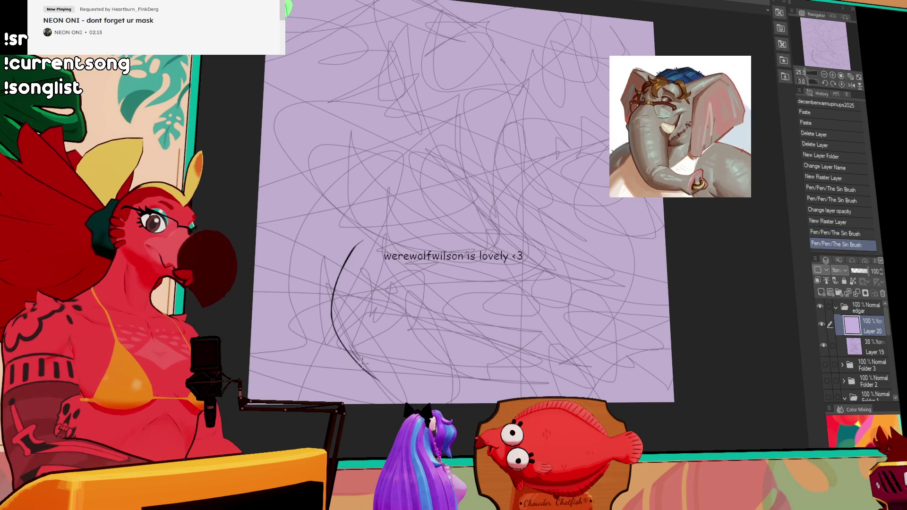
{"action": "key", "text": "ctrl+z"}
{"action": "mouse_move", "coordinate": [359, 246]}
{"action": "left_mouse_down"}
{"action": "mouse_move", "coordinate": [332, 323]}
{"action": "mouse_move", "coordinate": [336, 340]}
{"action": "mouse_move", "coordinate": [368, 362]}
{"action": "mouse_move", "coordinate": [385, 232]}
{"action": "mouse_move", "coordinate": [443, 231]}
{"action": "left_mouse_up"}
{"action": "key", "text": "ctrl+z"}
{"action": "left_click_drag", "start_coordinate": [425, 232], "coordinate": [465, 226]}
{"action": "mouse_move", "coordinate": [387, 285]}
{"action": "left_mouse_down"}
{"action": "mouse_move", "coordinate": [453, 309]}
{"action": "mouse_move", "coordinate": [480, 302]}
{"action": "mouse_move", "coordinate": [531, 283]}
{"action": "mouse_move", "coordinate": [580, 232]}
{"action": "left_mouse_up"}
{"action": "left_click_drag", "start_coordinate": [460, 211], "coordinate": [467, 177]}
{"action": "key", "text": "ctrl+z"}
Draw the neck and shoulder lines down the right side, then add small touch-ups
{"action": "mouse_move", "coordinate": [453, 222]}
{"action": "left_mouse_down"}
{"action": "mouse_move", "coordinate": [466, 154]}
{"action": "mouse_move", "coordinate": [567, 138]}
{"action": "mouse_move", "coordinate": [583, 160]}
{"action": "left_mouse_up"}
{"action": "mouse_move", "coordinate": [466, 157]}
{"action": "left_mouse_down"}
{"action": "mouse_move", "coordinate": [558, 164]}
{"action": "mouse_move", "coordinate": [597, 222]}
{"action": "left_mouse_up"}
{"action": "key", "text": "ctrl+z"}
{"action": "left_click_drag", "start_coordinate": [543, 159], "coordinate": [593, 218]}
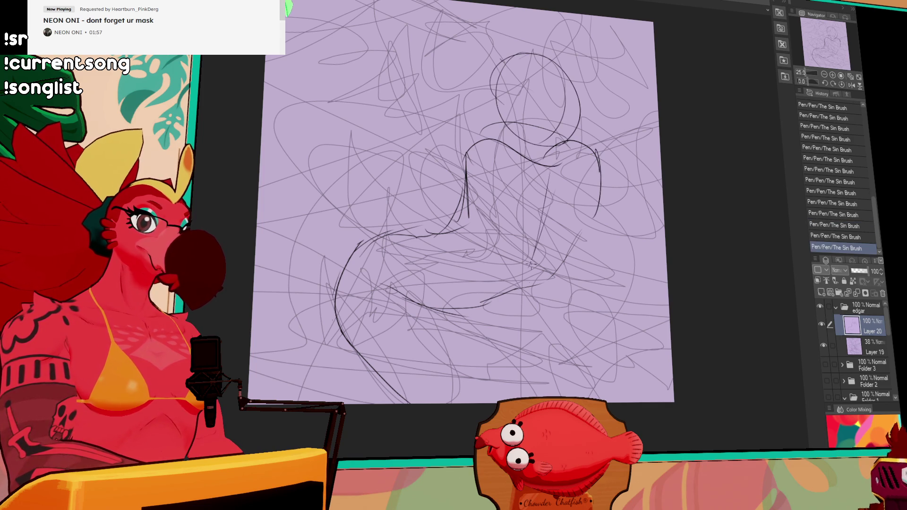
{"action": "key", "text": "ctrl+z"}
{"action": "key", "text": "ctrl+z"}
{"action": "key", "text": "ctrl+z"}
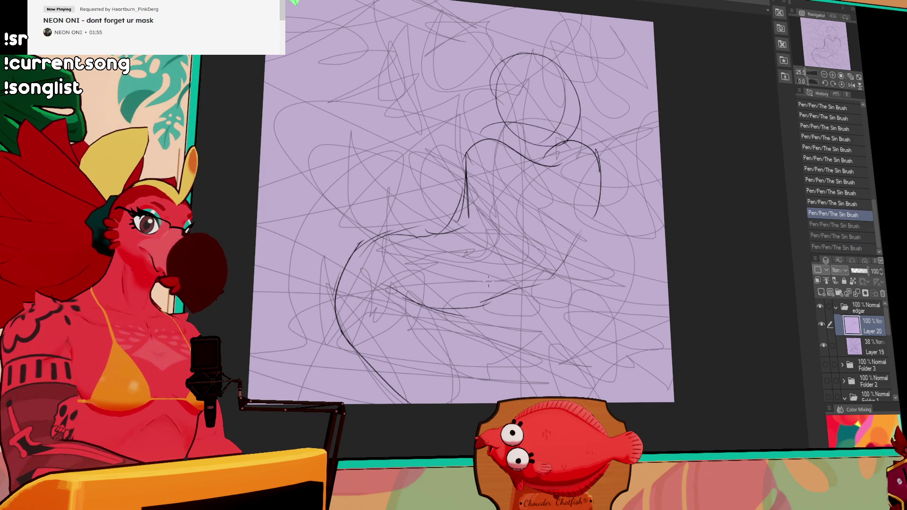
{"action": "key", "text": "ctrl+y"}
{"action": "key", "text": "ctrl+y"}
{"action": "key", "text": "ctrl+y"}
{"action": "left_click_drag", "start_coordinate": [487, 303], "coordinate": [548, 271]}
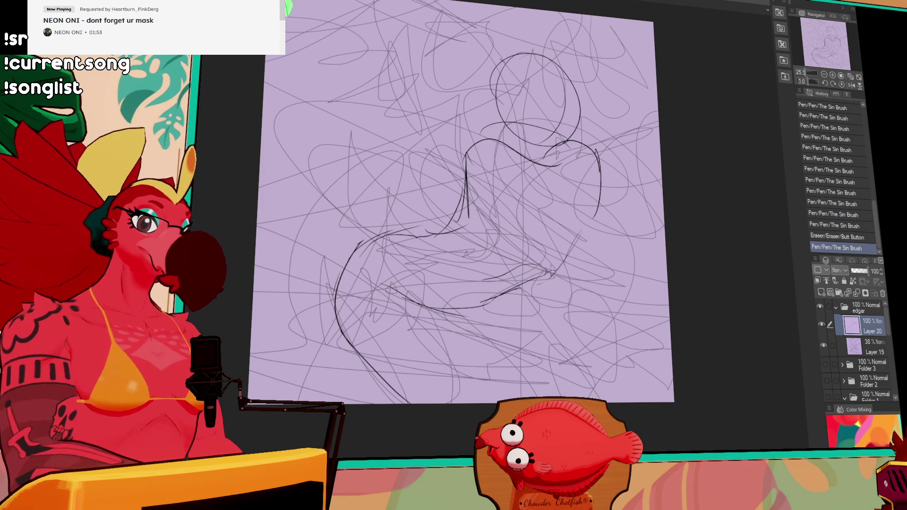
{"action": "left_click_drag", "start_coordinate": [595, 156], "coordinate": [597, 189]}
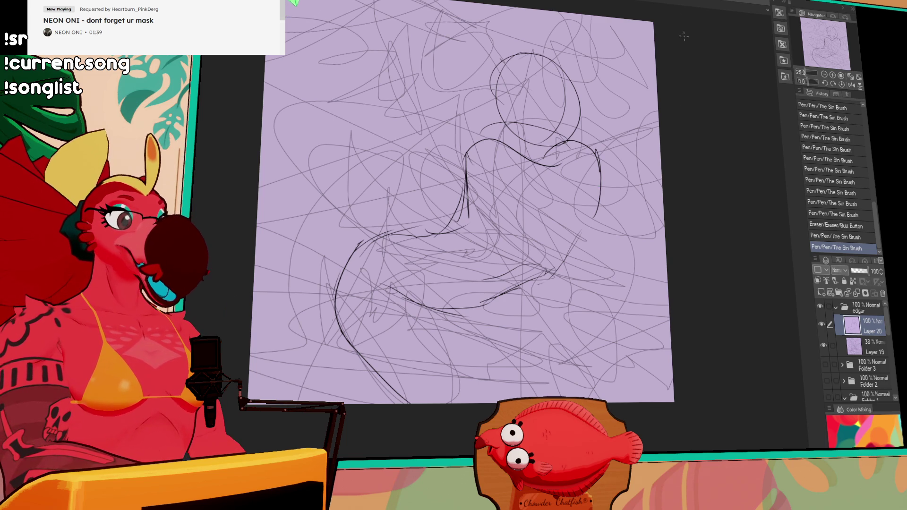
Erase stray bits of the right-side contour and undo a bad stroke
{"action": "mouse_move", "coordinate": [580, 208]}
{"action": "left_mouse_down"}
{"action": "mouse_move", "coordinate": [583, 231]}
{"action": "mouse_move", "coordinate": [550, 264]}
{"action": "left_mouse_up"}
{"action": "key", "text": "ctrl+z"}
Refine the lower body contour with short pen marks and eraser fixes
{"action": "left_click_drag", "start_coordinate": [552, 262], "coordinate": [548, 266]}
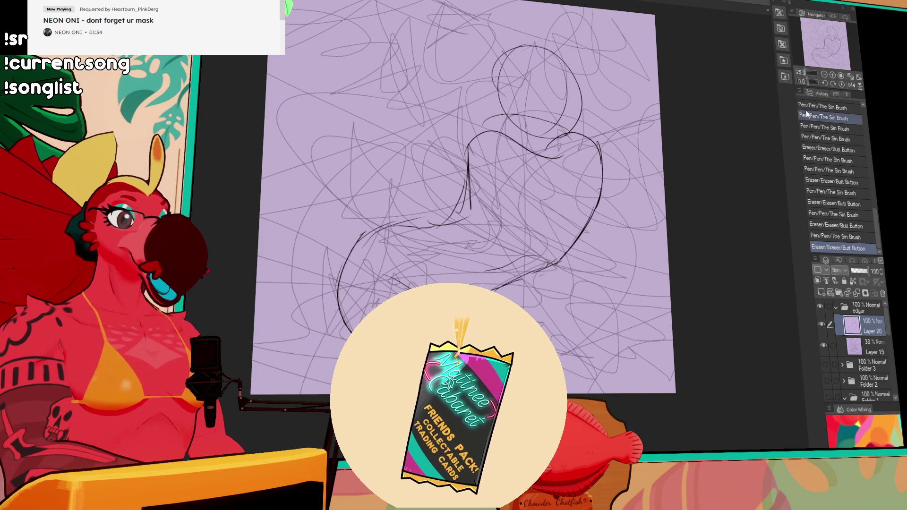
{"action": "mouse_move", "coordinate": [501, 264]}
{"action": "left_mouse_down"}
{"action": "mouse_move", "coordinate": [489, 268]}
{"action": "mouse_move", "coordinate": [500, 267]}
{"action": "left_mouse_up"}
{"action": "mouse_move", "coordinate": [543, 246]}
{"action": "left_mouse_down"}
{"action": "mouse_move", "coordinate": [543, 255]}
{"action": "mouse_move", "coordinate": [499, 269]}
{"action": "mouse_move", "coordinate": [546, 246]}
{"action": "mouse_move", "coordinate": [573, 248]}
{"action": "left_mouse_up"}
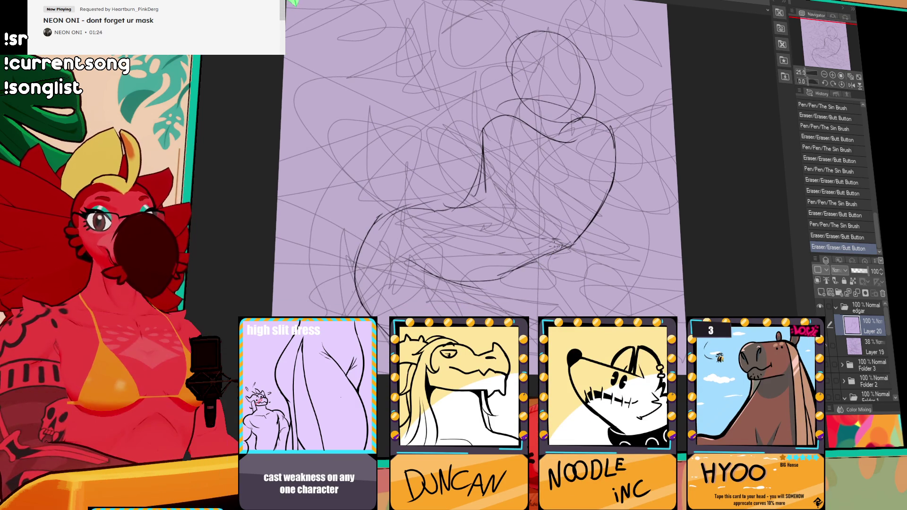
{"action": "mouse_move", "coordinate": [555, 249]}
{"action": "left_mouse_down"}
{"action": "mouse_move", "coordinate": [556, 261]}
{"action": "mouse_move", "coordinate": [560, 251]}
{"action": "left_mouse_up"}
{"action": "left_click_drag", "start_coordinate": [561, 250], "coordinate": [566, 249]}
{"action": "left_click_drag", "start_coordinate": [564, 250], "coordinate": [565, 247]}
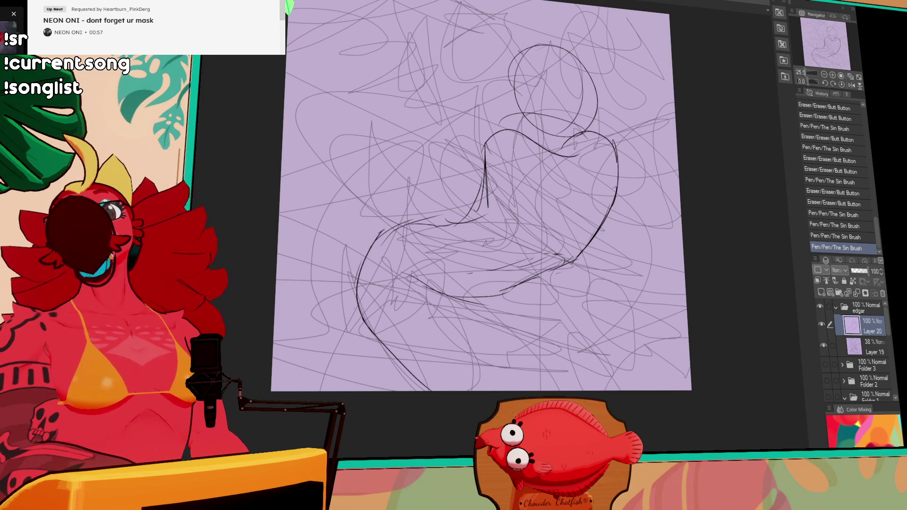
{"action": "scroll", "coordinate": [214, 406], "scroll_direction": "down", "scroll_amount": 2}
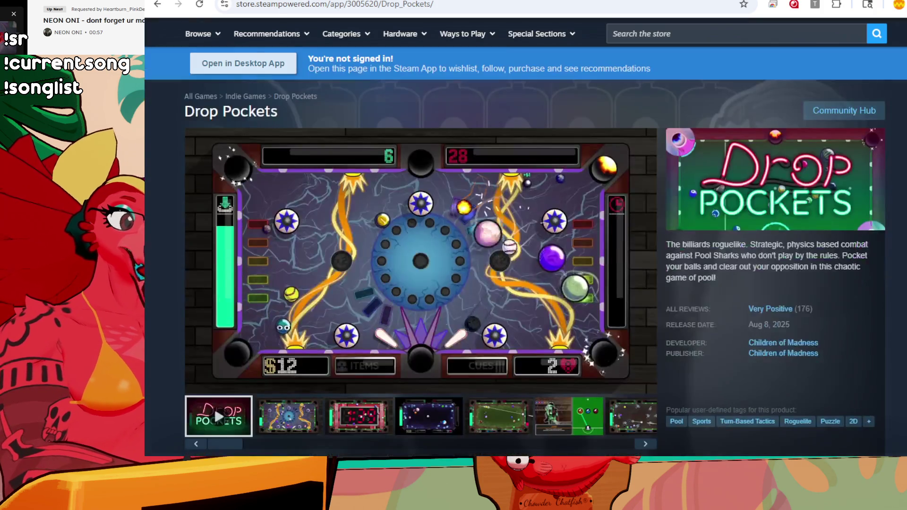
Scroll through the Drop Pockets store page to the trailer
{"action": "scroll", "coordinate": [214, 289], "scroll_direction": "down", "scroll_amount": 2}
{"action": "scroll", "coordinate": [214, 347], "scroll_direction": "up", "scroll_amount": 1}
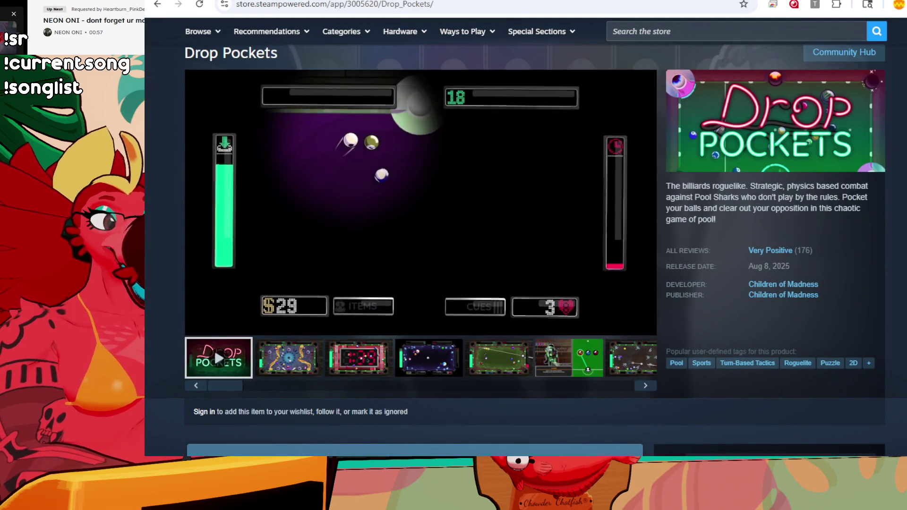
{"action": "scroll", "coordinate": [213, 347], "scroll_direction": "down", "scroll_amount": 2}
{"action": "scroll", "coordinate": [214, 231], "scroll_direction": "down", "scroll_amount": 1}
{"action": "scroll", "coordinate": [214, 171], "scroll_direction": "down", "scroll_amount": 4}
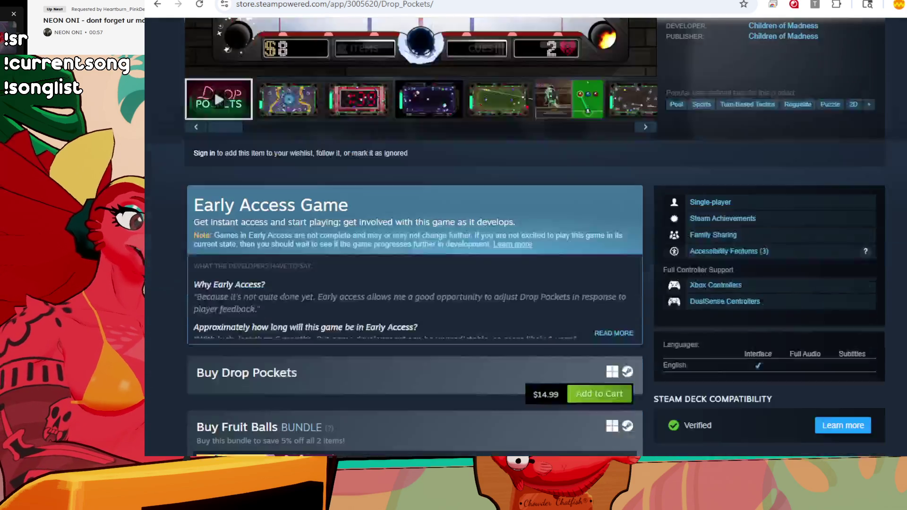
{"action": "scroll", "coordinate": [214, 172], "scroll_direction": "up", "scroll_amount": 10}
{"action": "scroll", "coordinate": [214, 406], "scroll_direction": "down", "scroll_amount": 1}
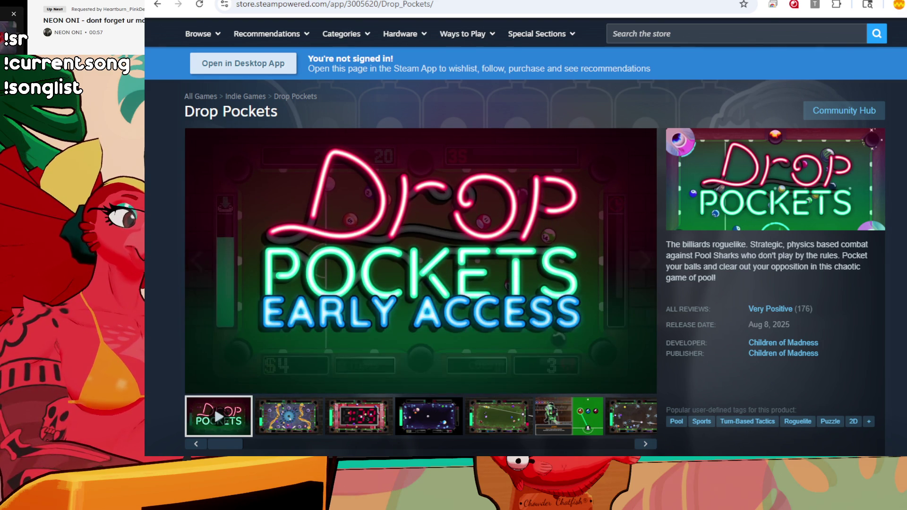
Pause the trailer and seek back to 0:18 on the 'Funky felt' scene
{"action": "left_click", "coordinate": [265, 371]}
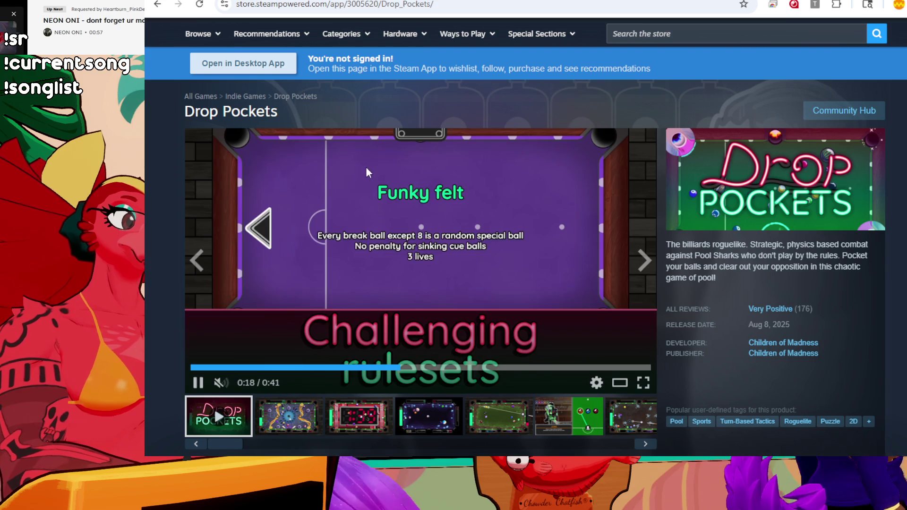
{"action": "left_click", "coordinate": [374, 358]}
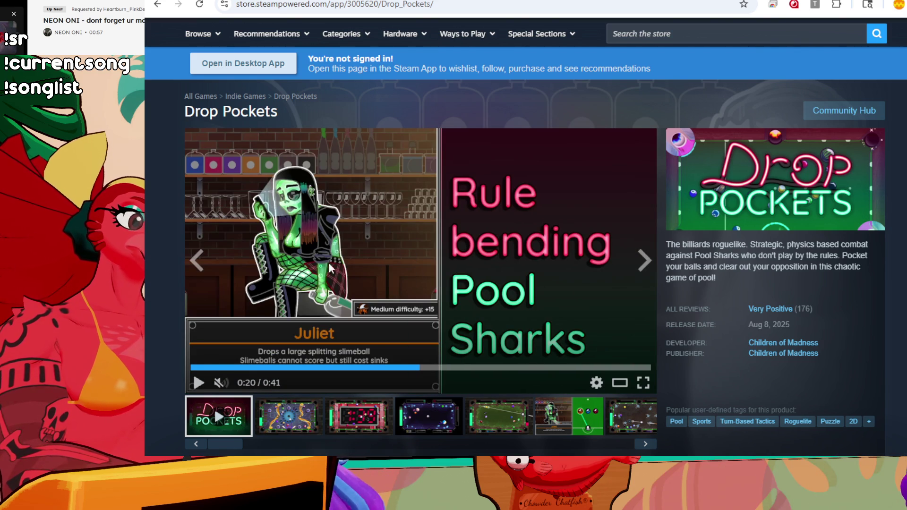
{"action": "left_click", "coordinate": [403, 368]}
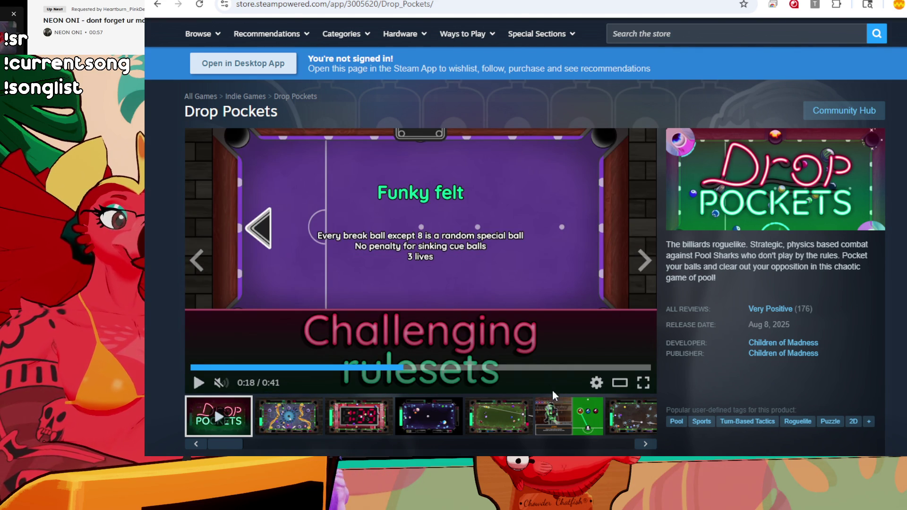
{"action": "scroll", "coordinate": [614, 283], "scroll_direction": "down", "scroll_amount": 1}
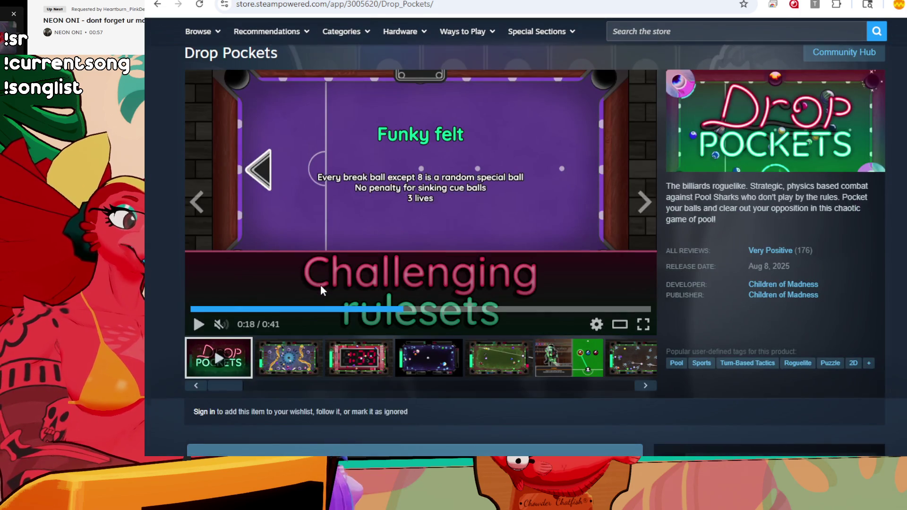
{"action": "scroll", "coordinate": [663, 165], "scroll_direction": "up", "scroll_amount": 1}
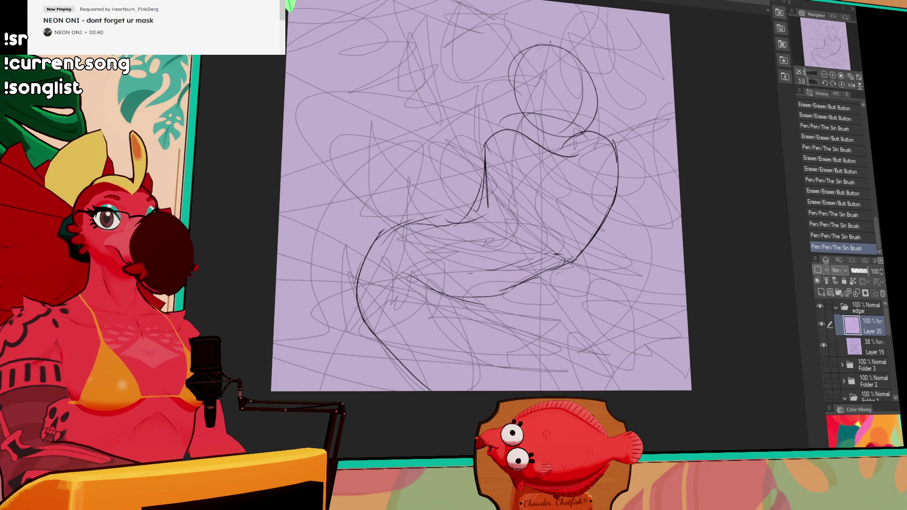
Sketch downward wing strokes left of the figure, discarding several misplaced attempts
{"action": "mouse_move", "coordinate": [592, 192]}
{"action": "left_mouse_down"}
{"action": "mouse_move", "coordinate": [660, 185]}
{"action": "mouse_move", "coordinate": [678, 250]}
{"action": "left_mouse_up"}
{"action": "left_click_drag", "start_coordinate": [561, 194], "coordinate": [557, 281]}
{"action": "key", "text": "ctrl+z"}
{"action": "left_click_drag", "start_coordinate": [560, 194], "coordinate": [565, 297]}
{"action": "key", "text": "ctrl+z"}
{"action": "mouse_move", "coordinate": [559, 234]}
{"action": "left_mouse_down"}
{"action": "mouse_move", "coordinate": [557, 298]}
{"action": "mouse_move", "coordinate": [470, 297]}
{"action": "left_mouse_up"}
{"action": "key", "text": "ctrl+z"}
{"action": "mouse_move", "coordinate": [536, 279]}
{"action": "left_mouse_down"}
{"action": "mouse_move", "coordinate": [513, 283]}
{"action": "mouse_move", "coordinate": [409, 143]}
{"action": "left_mouse_up"}
{"action": "key", "text": "ctrl+z"}
Trim the top of the left outline, extend the wing up and over, and add small sketch strokes
{"action": "mouse_move", "coordinate": [452, 102]}
{"action": "left_mouse_down"}
{"action": "mouse_move", "coordinate": [434, 182]}
{"action": "mouse_move", "coordinate": [458, 184]}
{"action": "left_mouse_up"}
{"action": "left_click_drag", "start_coordinate": [464, 131], "coordinate": [529, 201]}
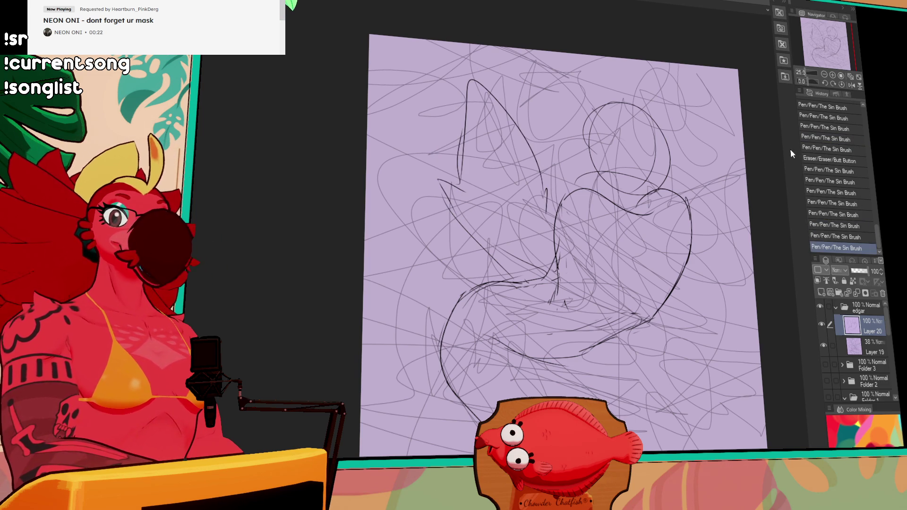
{"action": "mouse_move", "coordinate": [682, 178]}
{"action": "left_mouse_down"}
{"action": "mouse_move", "coordinate": [680, 199]}
{"action": "mouse_move", "coordinate": [667, 178]}
{"action": "left_mouse_up"}
{"action": "left_click_drag", "start_coordinate": [527, 258], "coordinate": [499, 243]}
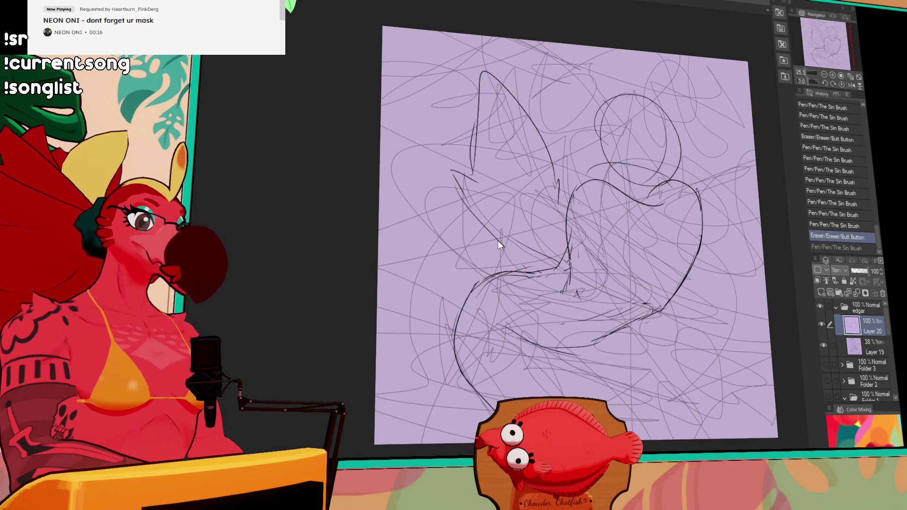
{"action": "left_click_drag", "start_coordinate": [586, 169], "coordinate": [590, 173]}
{"action": "left_click_drag", "start_coordinate": [555, 252], "coordinate": [556, 268]}
{"action": "left_click_drag", "start_coordinate": [567, 198], "coordinate": [568, 259]}
{"action": "scroll", "coordinate": [690, 149], "scroll_direction": "down", "scroll_amount": 3}
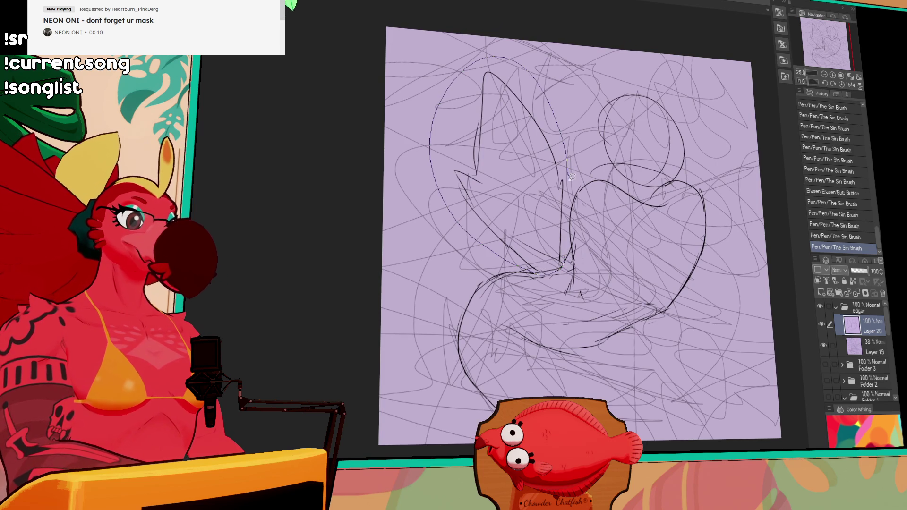
Lasso part of the sketch, shift it left, deselect, and erase leftover marks
{"action": "left_click_drag", "start_coordinate": [570, 209], "coordinate": [569, 211]}
{"action": "left_click_drag", "start_coordinate": [558, 263], "coordinate": [544, 262]}
{"action": "key", "text": "ctrl+d"}
{"action": "mouse_move", "coordinate": [493, 285]}
{"action": "left_mouse_down"}
{"action": "mouse_move", "coordinate": [484, 286]}
{"action": "mouse_move", "coordinate": [534, 269]}
{"action": "mouse_move", "coordinate": [546, 238]}
{"action": "left_mouse_up"}
{"action": "key", "text": "ctrl+z"}
{"action": "key", "text": "ctrl+z"}
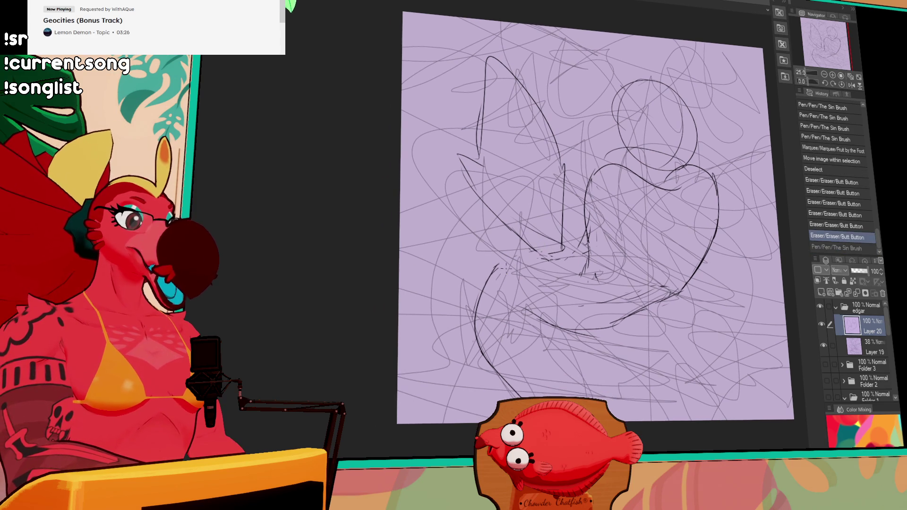
Settle one short stroke where the wing meets the body after several redraw attempts
{"action": "left_click_drag", "start_coordinate": [491, 279], "coordinate": [548, 258]}
{"action": "key", "text": "ctrl+z"}
{"action": "left_click_drag", "start_coordinate": [494, 276], "coordinate": [543, 258]}
{"action": "key", "text": "ctrl+z"}
{"action": "left_click_drag", "start_coordinate": [492, 274], "coordinate": [548, 257]}
{"action": "key", "text": "ctrl+z"}
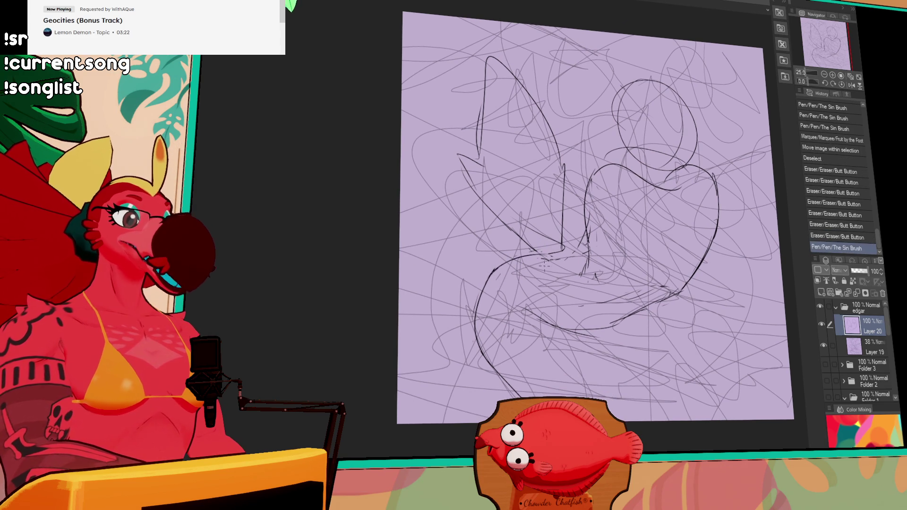
{"action": "key", "text": "ctrl+z"}
{"action": "left_click_drag", "start_coordinate": [491, 276], "coordinate": [550, 258]}
{"action": "key", "text": "ctrl+z"}
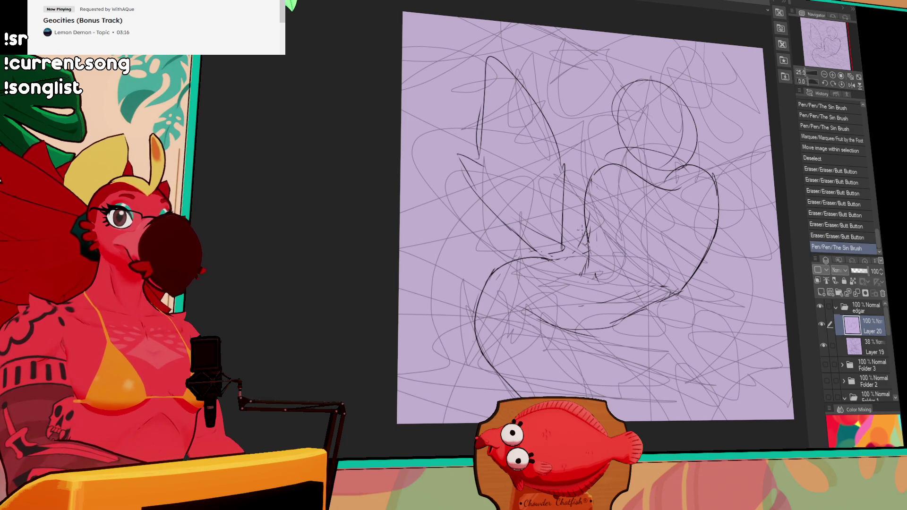
Erase stray marks in the figure's middle, near the waist and on the body's right side
{"action": "mouse_move", "coordinate": [510, 259]}
{"action": "left_mouse_down"}
{"action": "mouse_move", "coordinate": [531, 253]}
{"action": "mouse_move", "coordinate": [553, 264]}
{"action": "left_mouse_up"}
{"action": "mouse_move", "coordinate": [489, 286]}
{"action": "left_mouse_down"}
{"action": "mouse_move", "coordinate": [500, 266]}
{"action": "mouse_move", "coordinate": [567, 248]}
{"action": "left_mouse_up"}
{"action": "key", "text": "ctrl+z"}
{"action": "key", "text": "ctrl+z"}
{"action": "key", "text": "ctrl+y"}
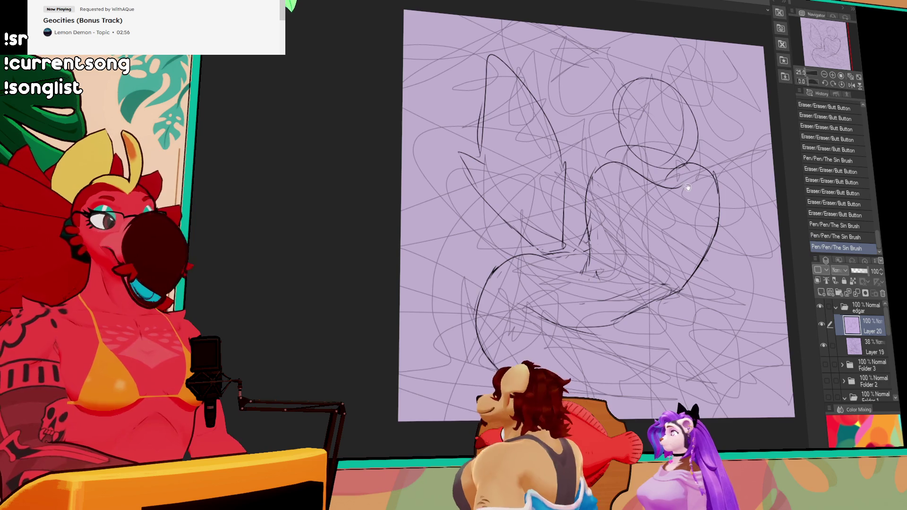
{"action": "scroll", "coordinate": [595, 212], "scroll_direction": "down", "scroll_amount": 1}
{"action": "mouse_move", "coordinate": [550, 242]}
{"action": "left_mouse_down"}
{"action": "mouse_move", "coordinate": [566, 240]}
{"action": "mouse_move", "coordinate": [556, 246]}
{"action": "mouse_move", "coordinate": [547, 234]}
{"action": "left_mouse_up"}
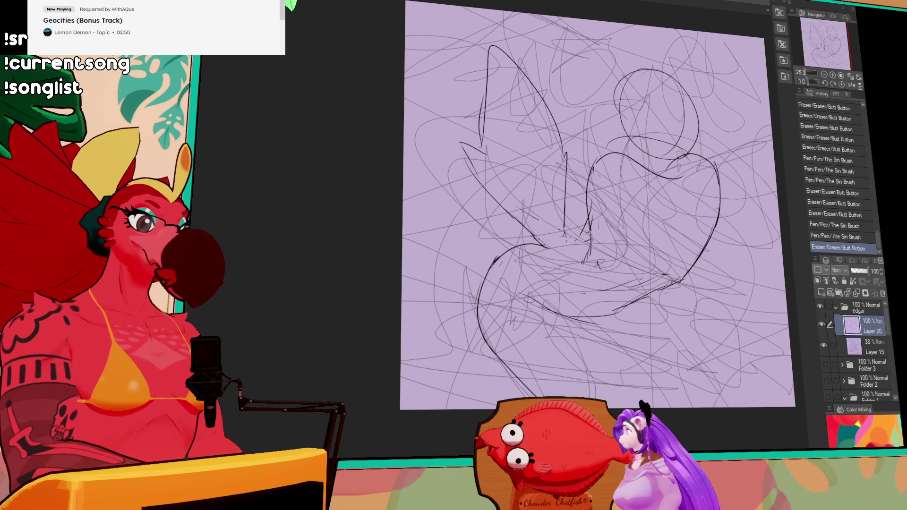
Lower Layer 19's opacity from 38 to 21 and return to drawing on Layer 20
{"action": "left_click", "coordinate": [853, 342]}
{"action": "left_click_drag", "start_coordinate": [858, 271], "coordinate": [856, 273]}
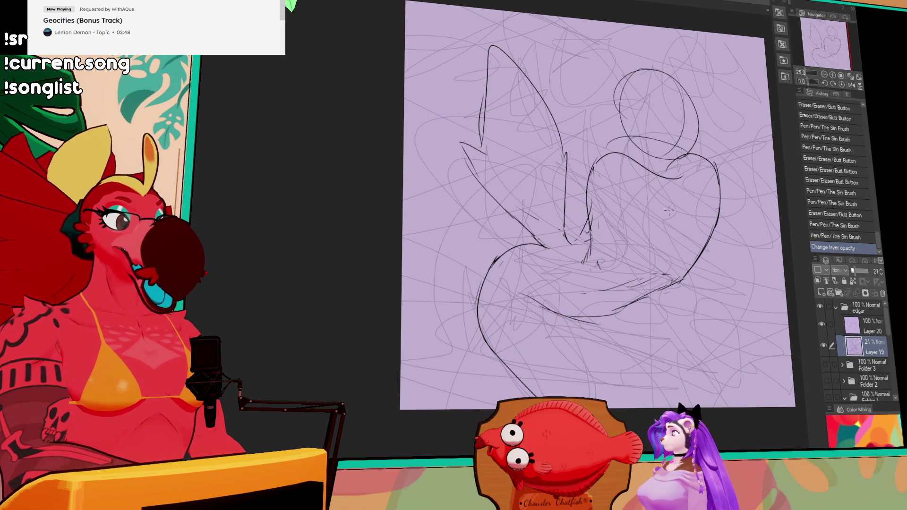
{"action": "left_click", "coordinate": [860, 321]}
Add short strokes around the waist and body, plus a curve beside the head
{"action": "left_click_drag", "start_coordinate": [541, 255], "coordinate": [552, 297]}
{"action": "mouse_move", "coordinate": [555, 265]}
{"action": "left_mouse_down"}
{"action": "mouse_move", "coordinate": [550, 293]}
{"action": "mouse_move", "coordinate": [557, 283]}
{"action": "left_mouse_up"}
{"action": "mouse_move", "coordinate": [566, 265]}
{"action": "left_mouse_down"}
{"action": "mouse_move", "coordinate": [576, 283]}
{"action": "mouse_move", "coordinate": [586, 278]}
{"action": "left_mouse_up"}
{"action": "mouse_move", "coordinate": [567, 246]}
{"action": "left_mouse_down"}
{"action": "mouse_move", "coordinate": [572, 255]}
{"action": "mouse_move", "coordinate": [588, 241]}
{"action": "mouse_move", "coordinate": [590, 262]}
{"action": "mouse_move", "coordinate": [592, 234]}
{"action": "left_mouse_up"}
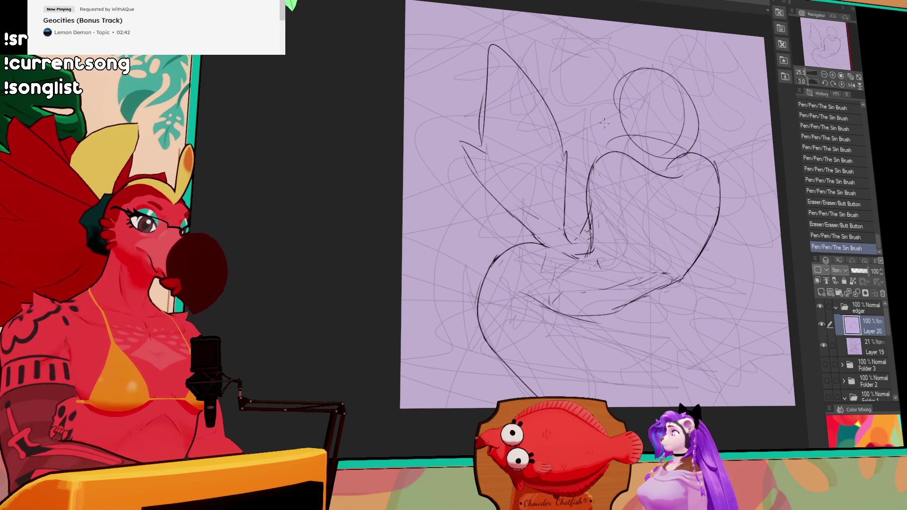
{"action": "left_click_drag", "start_coordinate": [600, 176], "coordinate": [596, 182]}
{"action": "left_click_drag", "start_coordinate": [598, 150], "coordinate": [587, 186]}
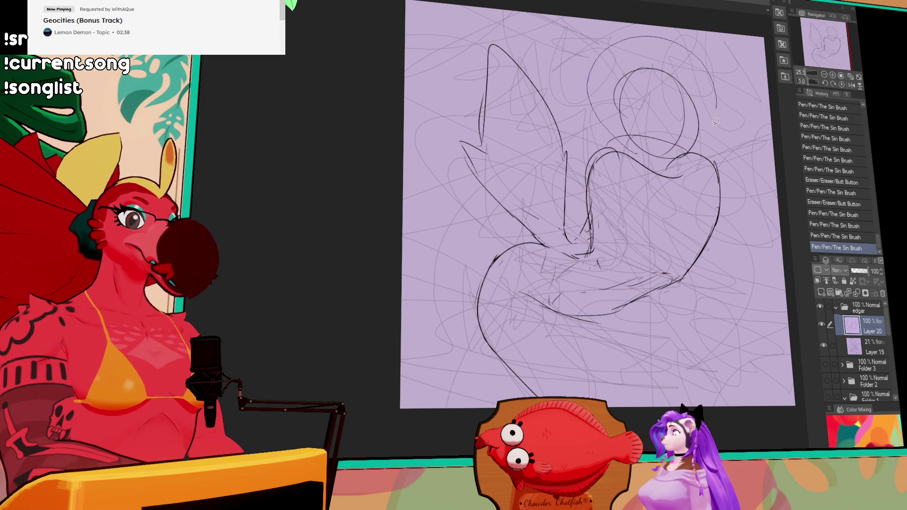
Select and delete the old head circle, then clear the selection
{"action": "left_click_drag", "start_coordinate": [719, 109], "coordinate": [685, 159]}
{"action": "key", "text": "Delete"}
{"action": "key", "text": "ctrl+d"}
Sketch a new head shape with lines down its right side
{"action": "mouse_move", "coordinate": [595, 171]}
{"action": "left_mouse_down"}
{"action": "mouse_move", "coordinate": [583, 189]}
{"action": "mouse_move", "coordinate": [590, 161]}
{"action": "left_mouse_up"}
{"action": "mouse_move", "coordinate": [652, 167]}
{"action": "left_mouse_down"}
{"action": "mouse_move", "coordinate": [671, 184]}
{"action": "mouse_move", "coordinate": [671, 154]}
{"action": "left_mouse_up"}
{"action": "mouse_move", "coordinate": [680, 151]}
{"action": "left_mouse_down"}
{"action": "mouse_move", "coordinate": [698, 158]}
{"action": "mouse_move", "coordinate": [708, 185]}
{"action": "left_mouse_up"}
{"action": "mouse_move", "coordinate": [704, 166]}
{"action": "left_mouse_down"}
{"action": "mouse_move", "coordinate": [710, 188]}
{"action": "mouse_move", "coordinate": [658, 264]}
{"action": "left_mouse_up"}
{"action": "left_click_drag", "start_coordinate": [659, 189], "coordinate": [657, 255]}
Add body lines below the head and a long curve down the figure's right side
{"action": "left_click_drag", "start_coordinate": [593, 189], "coordinate": [610, 245]}
{"action": "mouse_move", "coordinate": [597, 198]}
{"action": "left_mouse_down"}
{"action": "mouse_move", "coordinate": [614, 236]}
{"action": "mouse_move", "coordinate": [600, 236]}
{"action": "left_mouse_up"}
{"action": "mouse_move", "coordinate": [624, 269]}
{"action": "left_mouse_down"}
{"action": "mouse_move", "coordinate": [633, 279]}
{"action": "mouse_move", "coordinate": [708, 229]}
{"action": "left_mouse_up"}
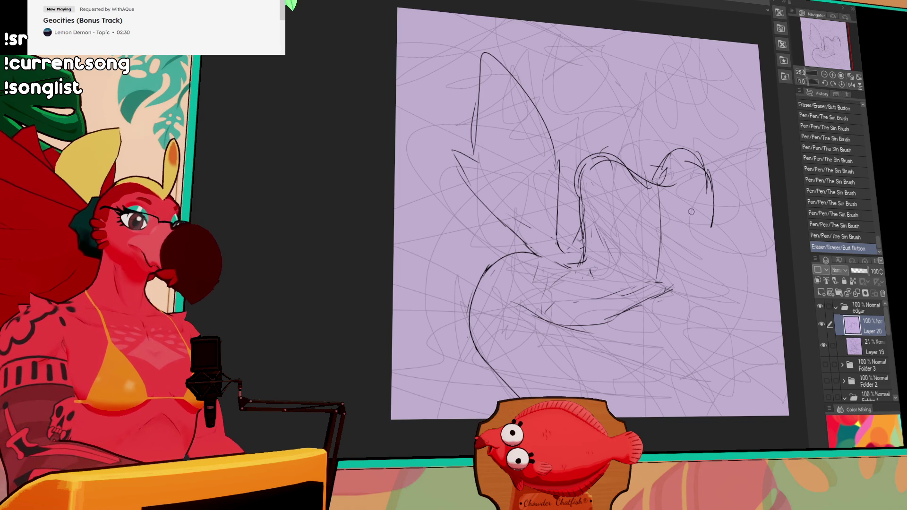
{"action": "left_click_drag", "start_coordinate": [704, 172], "coordinate": [694, 227]}
{"action": "left_click_drag", "start_coordinate": [698, 213], "coordinate": [670, 284]}
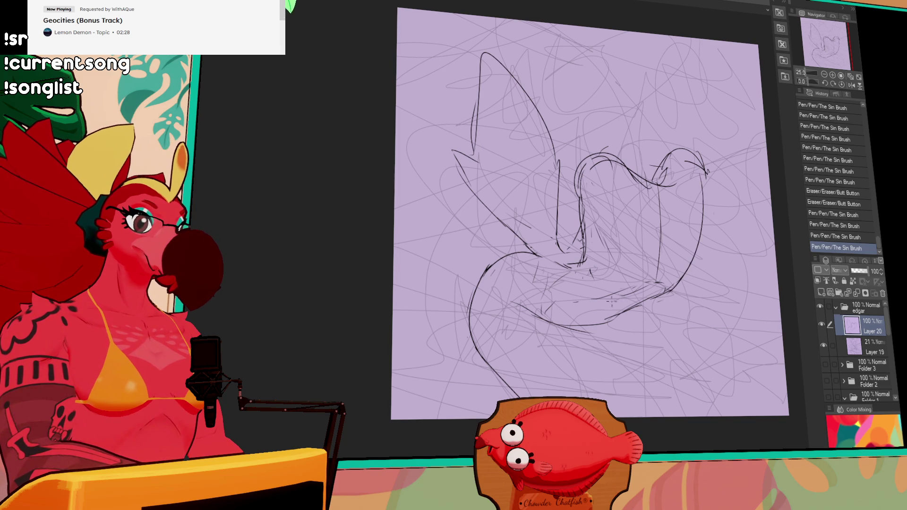
{"action": "left_click_drag", "start_coordinate": [589, 257], "coordinate": [588, 279]}
{"action": "left_click_drag", "start_coordinate": [591, 264], "coordinate": [596, 284]}
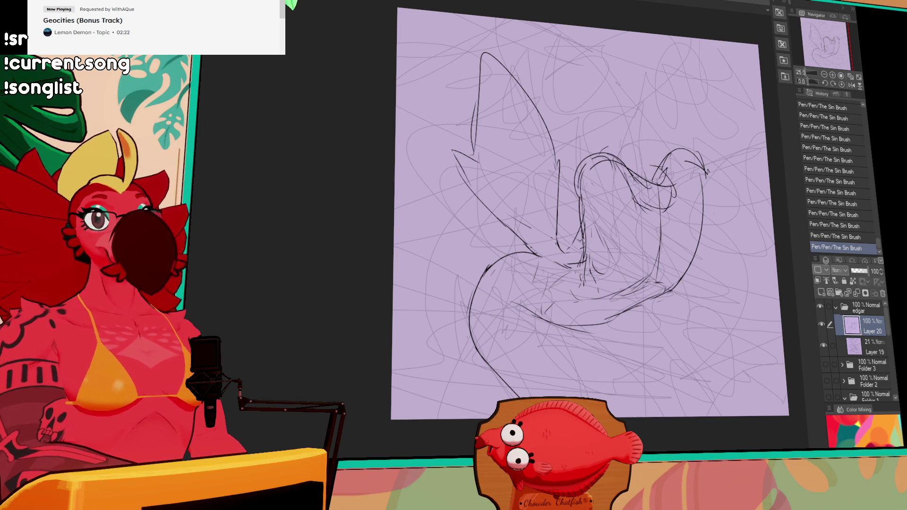
Erase stray lines in the upper body curve and rework small marks near the head
{"action": "mouse_move", "coordinate": [624, 199]}
{"action": "left_mouse_down"}
{"action": "mouse_move", "coordinate": [654, 182]}
{"action": "mouse_move", "coordinate": [658, 208]}
{"action": "left_mouse_up"}
{"action": "left_click_drag", "start_coordinate": [649, 203], "coordinate": [670, 214]}
{"action": "mouse_move", "coordinate": [661, 206]}
{"action": "left_mouse_down"}
{"action": "mouse_move", "coordinate": [670, 216]}
{"action": "mouse_move", "coordinate": [674, 197]}
{"action": "left_mouse_up"}
{"action": "left_click_drag", "start_coordinate": [668, 189], "coordinate": [673, 199]}
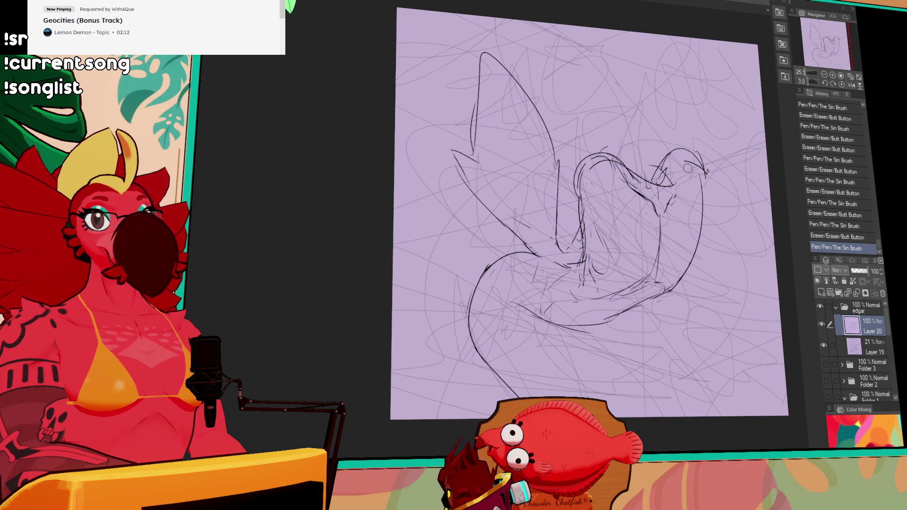
{"action": "left_click_drag", "start_coordinate": [687, 166], "coordinate": [687, 182]}
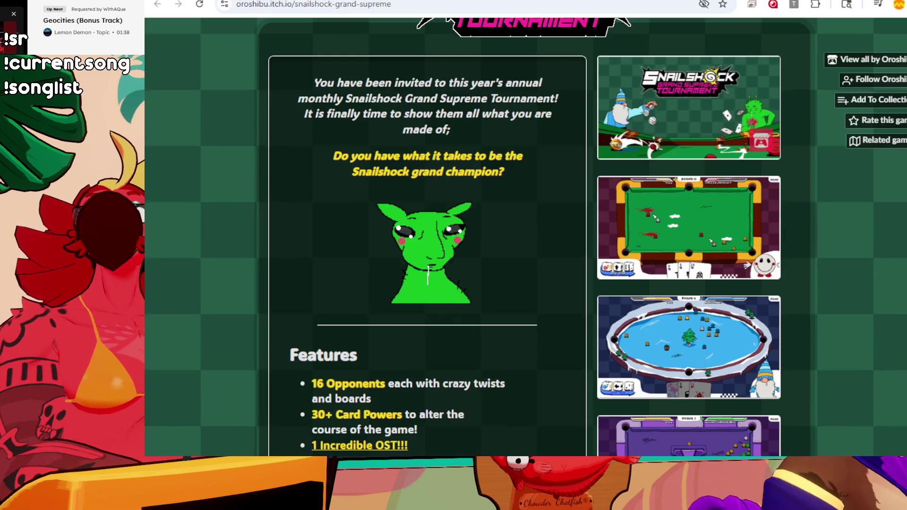
Play the embedded Snailshock trailer and switch it to full screen
{"action": "left_click", "coordinate": [760, 140]}
{"action": "left_click", "coordinate": [769, 201]}
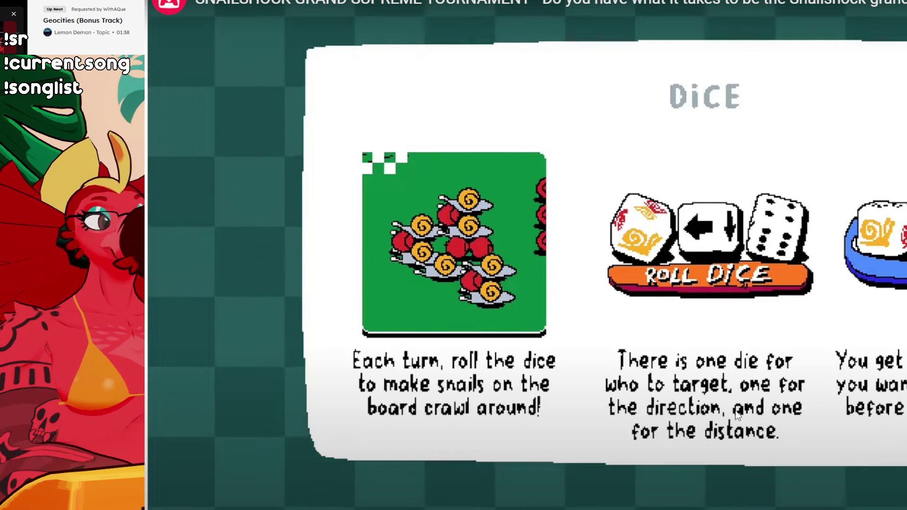
Scrub the trailer back to the rules section and watch through the pool gameplay rounds
{"action": "left_click_drag", "start_coordinate": [727, 504], "coordinate": [267, 504]}
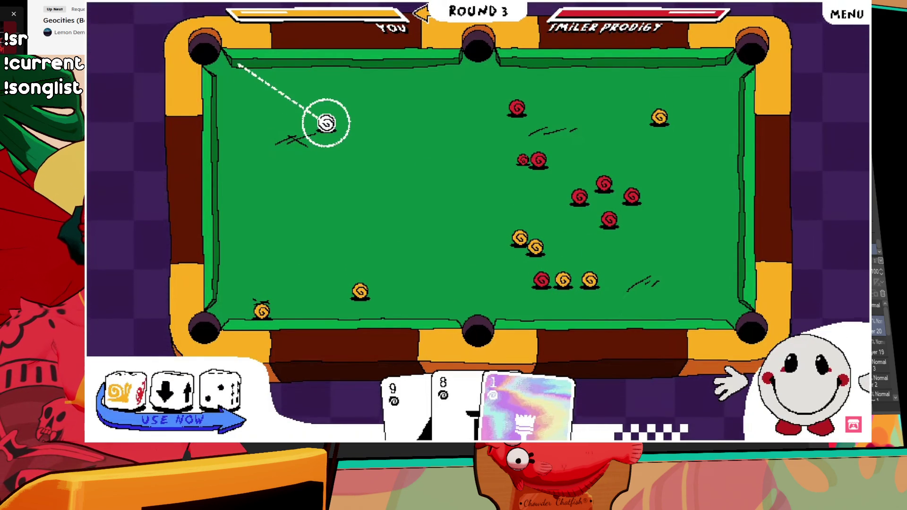
{"action": "left_click", "coordinate": [233, 69]}
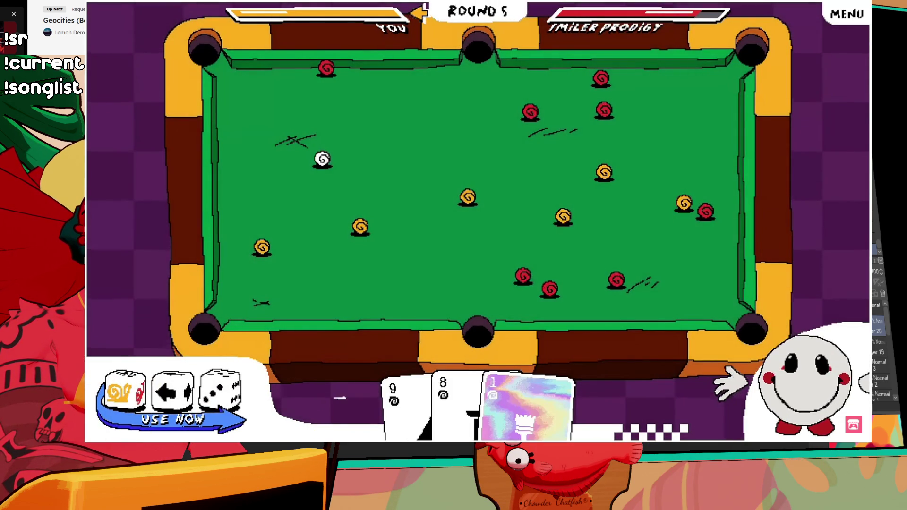
{"action": "key", "text": "Right"}
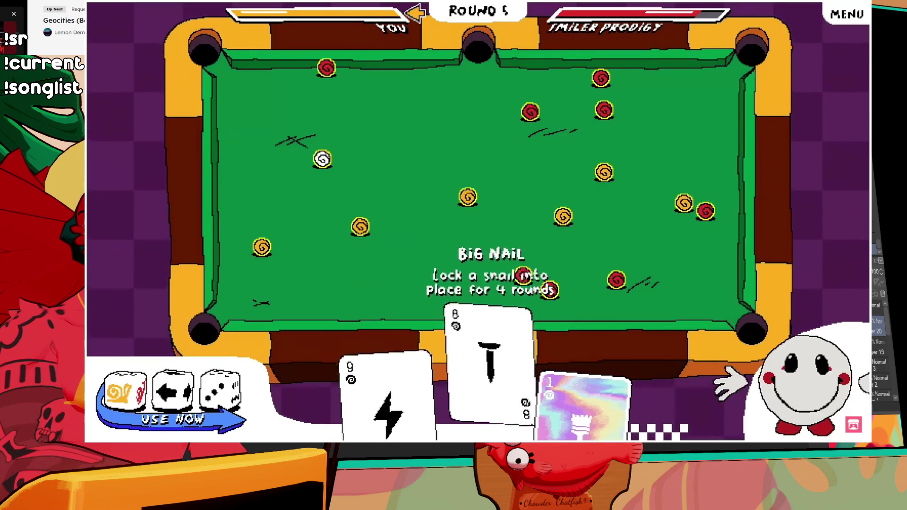
{"action": "key", "text": "Return"}
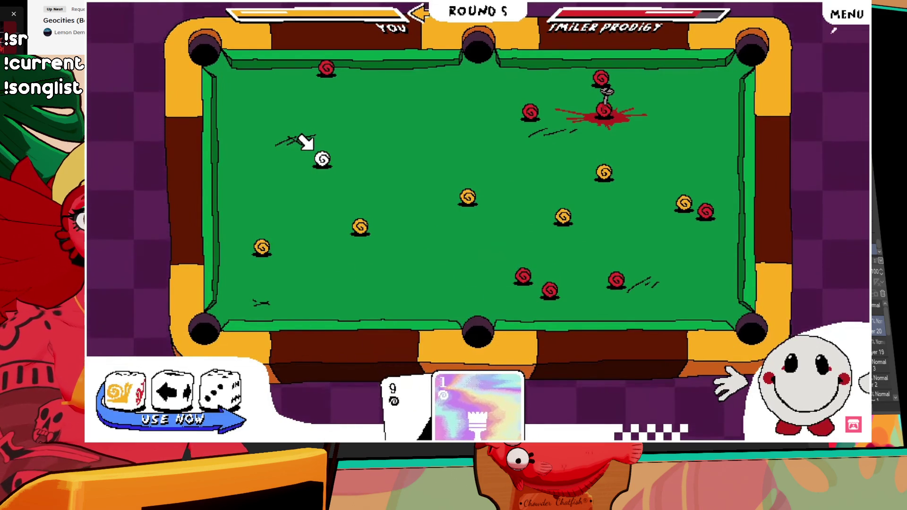
{"action": "left_click", "coordinate": [850, 16]}
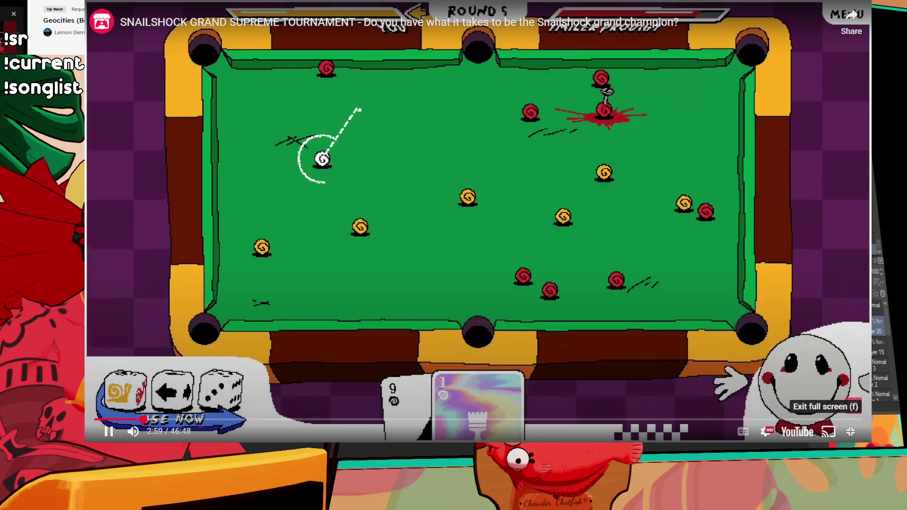
Exit the full-screen trailer and scroll around the game page
{"action": "left_click", "coordinate": [850, 431]}
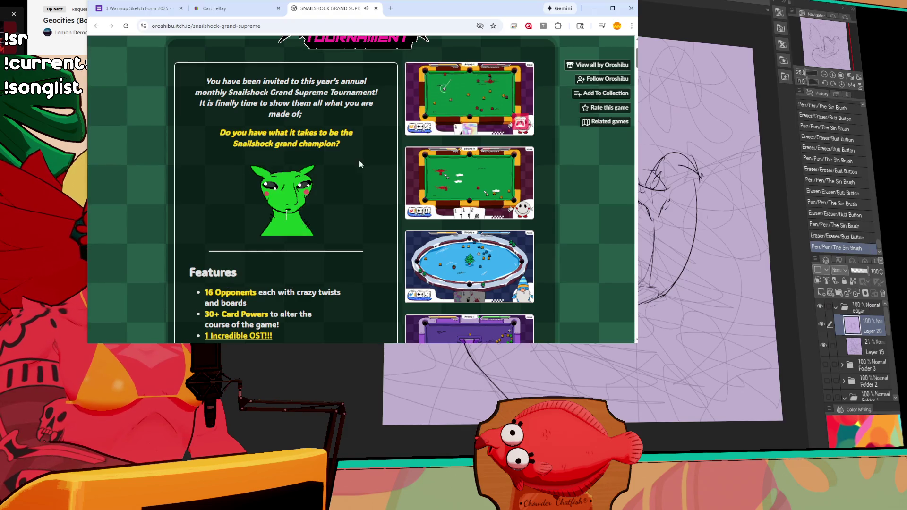
{"action": "scroll", "coordinate": [327, 111], "scroll_direction": "up", "scroll_amount": 2}
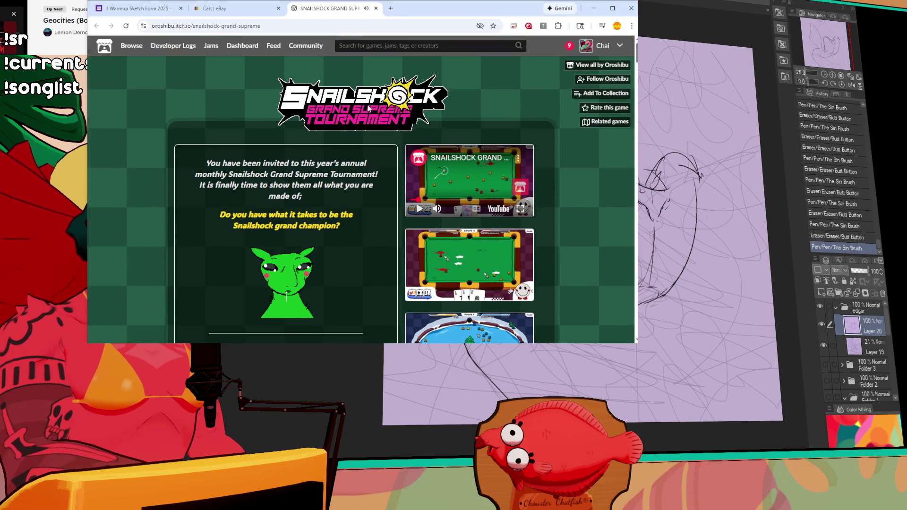
{"action": "scroll", "coordinate": [326, 111], "scroll_direction": "down", "scroll_amount": 10}
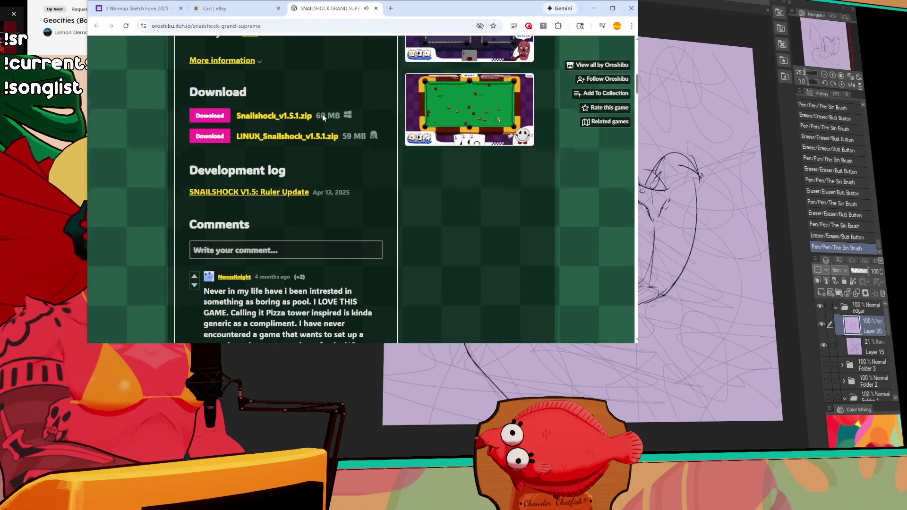
{"action": "scroll", "coordinate": [323, 116], "scroll_direction": "up", "scroll_amount": 10}
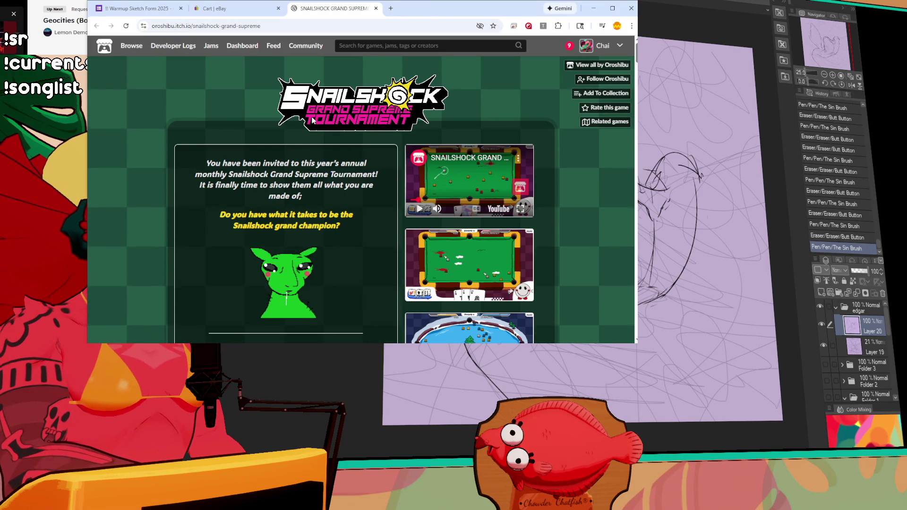
Browse the developer's full games list, then reopen the Snailshock Grand Supreme Tournament page
{"action": "left_click", "coordinate": [591, 67]}
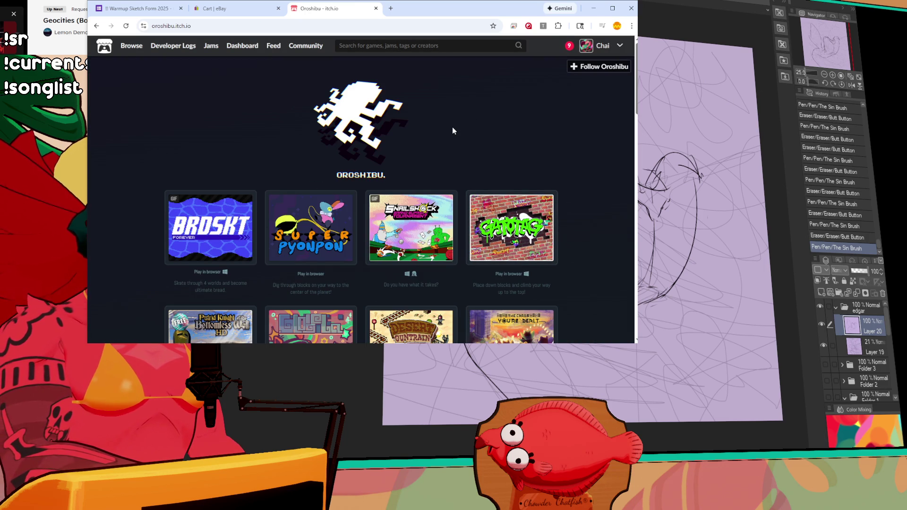
{"action": "scroll", "coordinate": [300, 146], "scroll_direction": "down", "scroll_amount": 3}
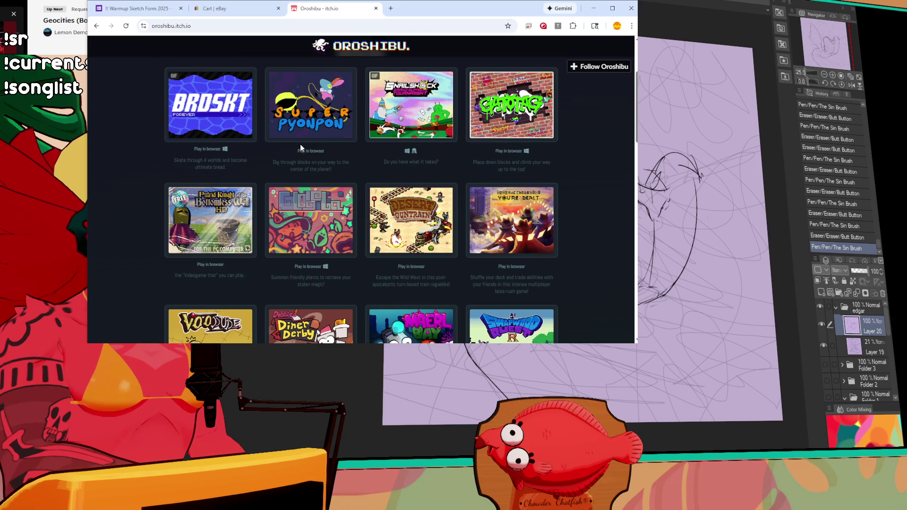
{"action": "scroll", "coordinate": [299, 143], "scroll_direction": "down", "scroll_amount": 3}
{"action": "scroll", "coordinate": [304, 131], "scroll_direction": "down", "scroll_amount": 3}
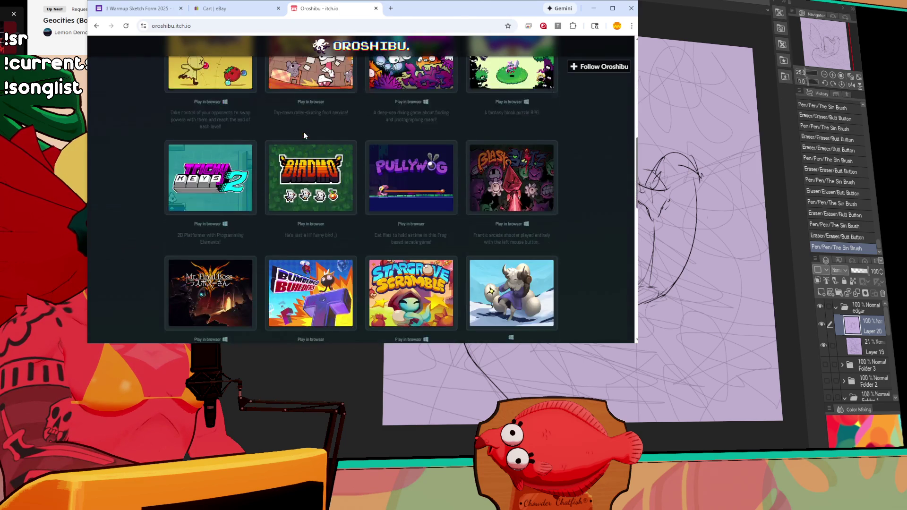
{"action": "scroll", "coordinate": [303, 136], "scroll_direction": "down", "scroll_amount": 3}
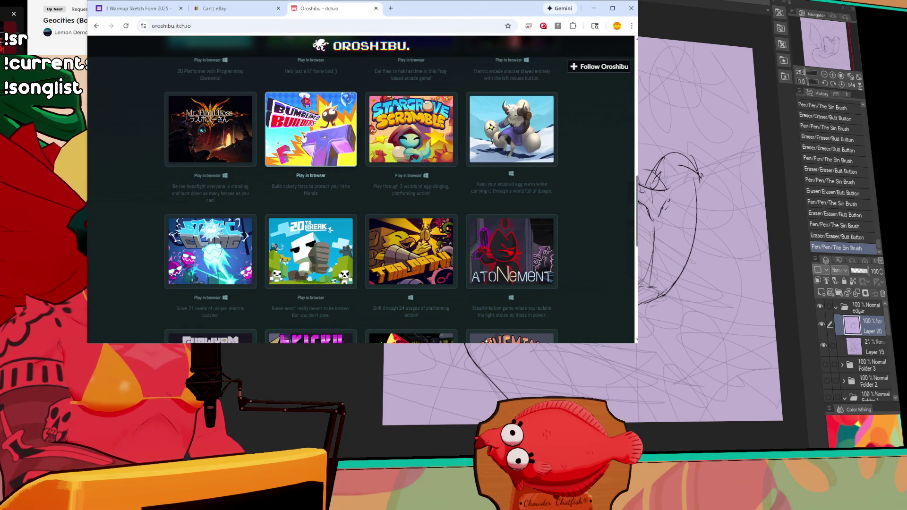
{"action": "scroll", "coordinate": [303, 136], "scroll_direction": "up", "scroll_amount": 10}
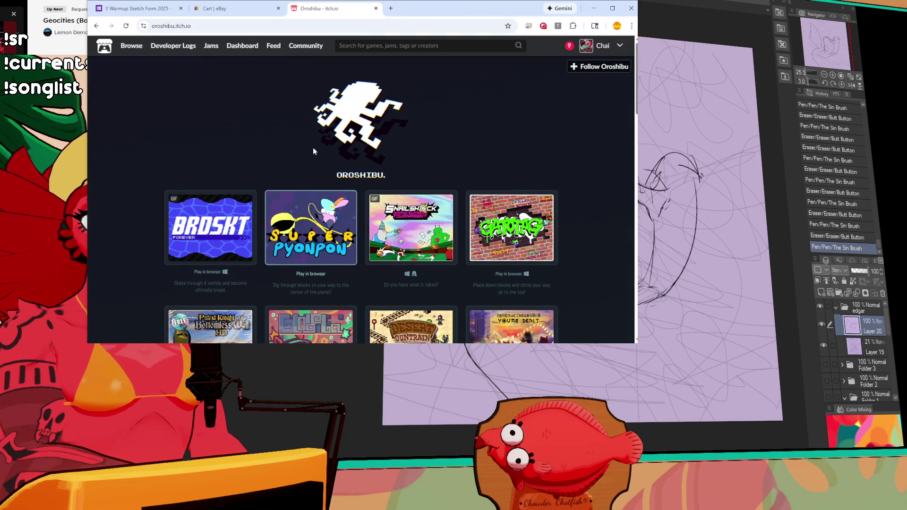
{"action": "left_click", "coordinate": [415, 225]}
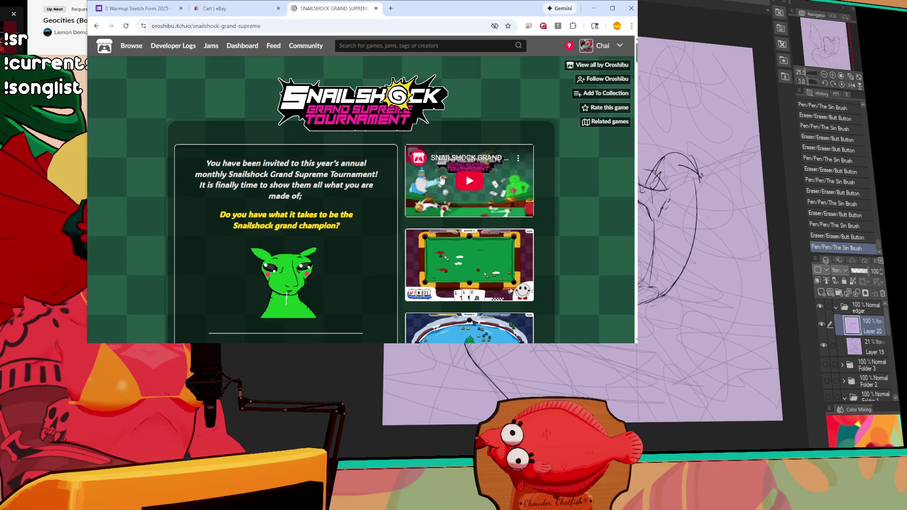
Scroll the Snailshock page down to its Download and Comments sections
{"action": "scroll", "coordinate": [434, 175], "scroll_direction": "down", "scroll_amount": 4}
{"action": "scroll", "coordinate": [330, 179], "scroll_direction": "down", "scroll_amount": 6}
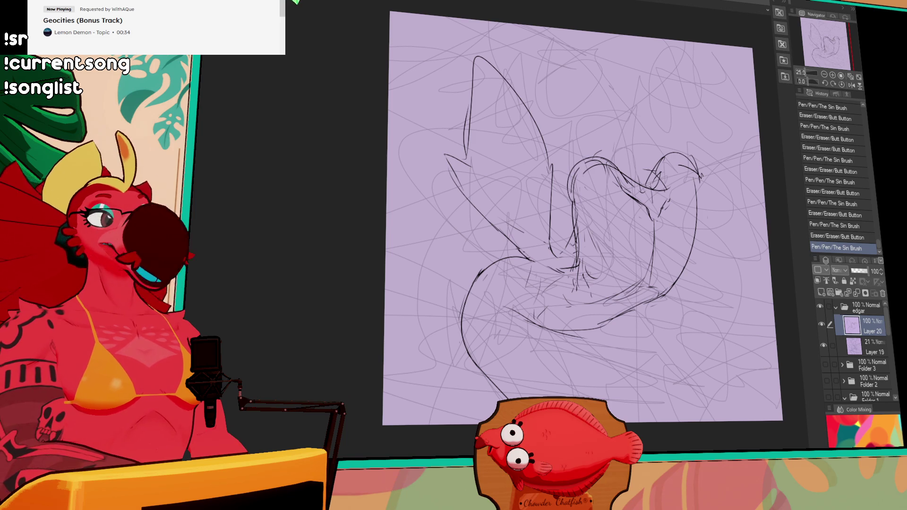
Touch up the central body lines, toggling the last stroke off and on before keeping it
{"action": "left_click_drag", "start_coordinate": [573, 230], "coordinate": [584, 258]}
{"action": "left_click_drag", "start_coordinate": [575, 207], "coordinate": [575, 215]}
{"action": "key", "text": "ctrl+z"}
{"action": "key", "text": "ctrl+y"}
{"action": "key", "text": "ctrl+z"}
{"action": "key", "text": "ctrl+y"}
{"action": "key", "text": "ctrl+z"}
{"action": "key", "text": "ctrl+y"}
{"action": "key", "text": "ctrl+z"}
{"action": "key", "text": "ctrl+y"}
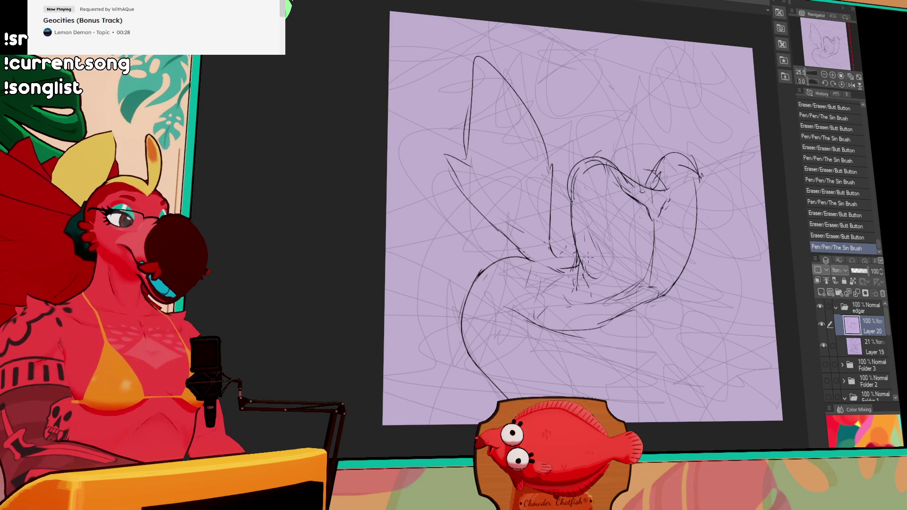
Clean up and redraw the lower torso lines and the body's lower curve
{"action": "left_click_drag", "start_coordinate": [582, 251], "coordinate": [580, 259]}
{"action": "left_click_drag", "start_coordinate": [579, 257], "coordinate": [577, 273]}
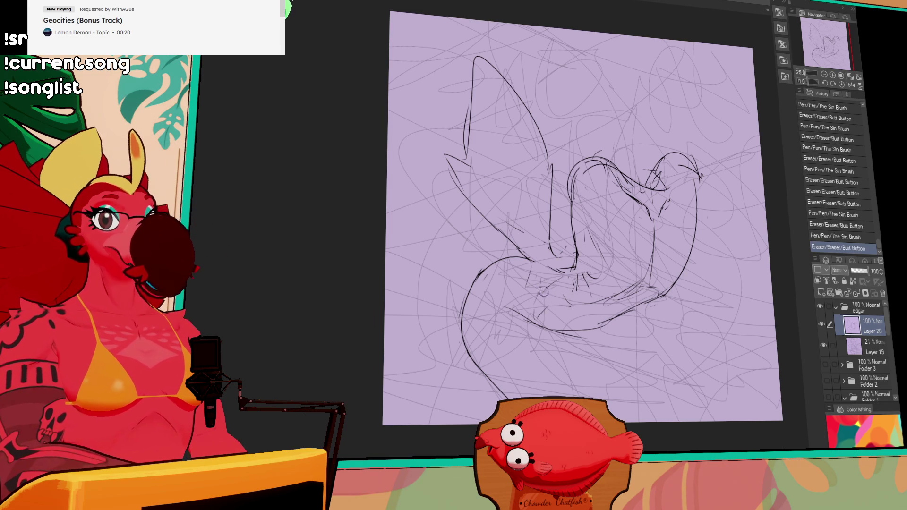
{"action": "mouse_move", "coordinate": [589, 288]}
{"action": "left_mouse_down"}
{"action": "mouse_move", "coordinate": [573, 267]}
{"action": "mouse_move", "coordinate": [567, 290]}
{"action": "mouse_move", "coordinate": [582, 288]}
{"action": "left_mouse_up"}
{"action": "mouse_move", "coordinate": [583, 274]}
{"action": "left_mouse_down"}
{"action": "mouse_move", "coordinate": [588, 291]}
{"action": "mouse_move", "coordinate": [579, 284]}
{"action": "left_mouse_up"}
{"action": "mouse_move", "coordinate": [577, 274]}
{"action": "left_mouse_down"}
{"action": "mouse_move", "coordinate": [594, 303]}
{"action": "mouse_move", "coordinate": [588, 310]}
{"action": "mouse_move", "coordinate": [632, 289]}
{"action": "mouse_move", "coordinate": [619, 290]}
{"action": "left_mouse_up"}
{"action": "mouse_move", "coordinate": [572, 328]}
{"action": "left_mouse_down"}
{"action": "mouse_move", "coordinate": [584, 334]}
{"action": "mouse_move", "coordinate": [550, 335]}
{"action": "mouse_move", "coordinate": [607, 312]}
{"action": "mouse_move", "coordinate": [581, 330]}
{"action": "mouse_move", "coordinate": [556, 330]}
{"action": "mouse_move", "coordinate": [586, 324]}
{"action": "left_mouse_up"}
{"action": "left_click_drag", "start_coordinate": [579, 326], "coordinate": [633, 290]}
Rework the right-side body lines, add marks at the upper right, and redraw the right contour
{"action": "mouse_move", "coordinate": [625, 300]}
{"action": "left_mouse_down"}
{"action": "mouse_move", "coordinate": [636, 289]}
{"action": "mouse_move", "coordinate": [628, 281]}
{"action": "left_mouse_up"}
{"action": "left_click_drag", "start_coordinate": [611, 294], "coordinate": [635, 281]}
{"action": "mouse_move", "coordinate": [618, 293]}
{"action": "left_mouse_down"}
{"action": "mouse_move", "coordinate": [637, 284]}
{"action": "mouse_move", "coordinate": [685, 288]}
{"action": "left_mouse_up"}
{"action": "left_click_drag", "start_coordinate": [663, 255], "coordinate": [685, 293]}
{"action": "left_click_drag", "start_coordinate": [612, 217], "coordinate": [618, 237]}
{"action": "left_click_drag", "start_coordinate": [661, 203], "coordinate": [668, 215]}
{"action": "left_click_drag", "start_coordinate": [663, 201], "coordinate": [692, 222]}
{"action": "left_click_drag", "start_coordinate": [693, 204], "coordinate": [690, 255]}
{"action": "mouse_move", "coordinate": [688, 202]}
{"action": "left_mouse_down"}
{"action": "mouse_move", "coordinate": [687, 241]}
{"action": "mouse_move", "coordinate": [688, 232]}
{"action": "left_mouse_up"}
Erase stray lines around the head and try a new arc for its outline
{"action": "left_click_drag", "start_coordinate": [572, 165], "coordinate": [596, 163]}
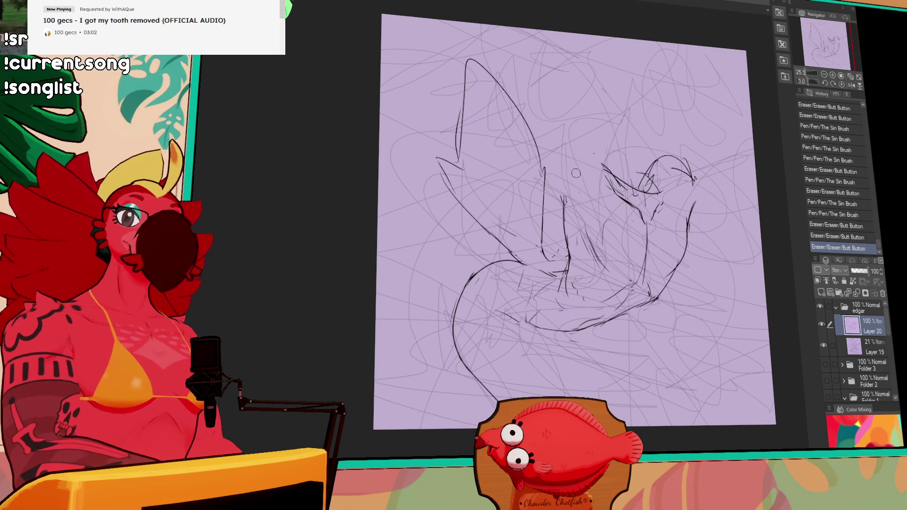
{"action": "mouse_move", "coordinate": [562, 203]}
{"action": "left_mouse_down"}
{"action": "mouse_move", "coordinate": [574, 160]}
{"action": "mouse_move", "coordinate": [609, 180]}
{"action": "left_mouse_up"}
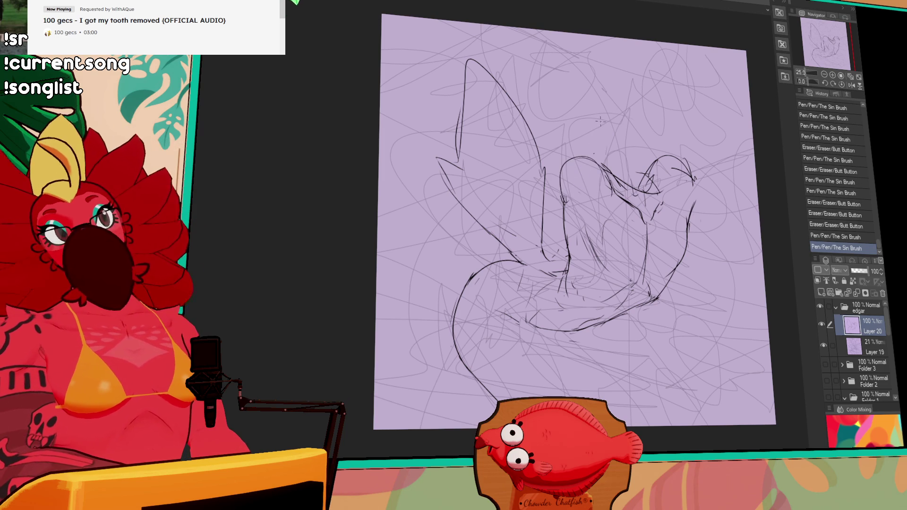
{"action": "key", "text": "ctrl+z"}
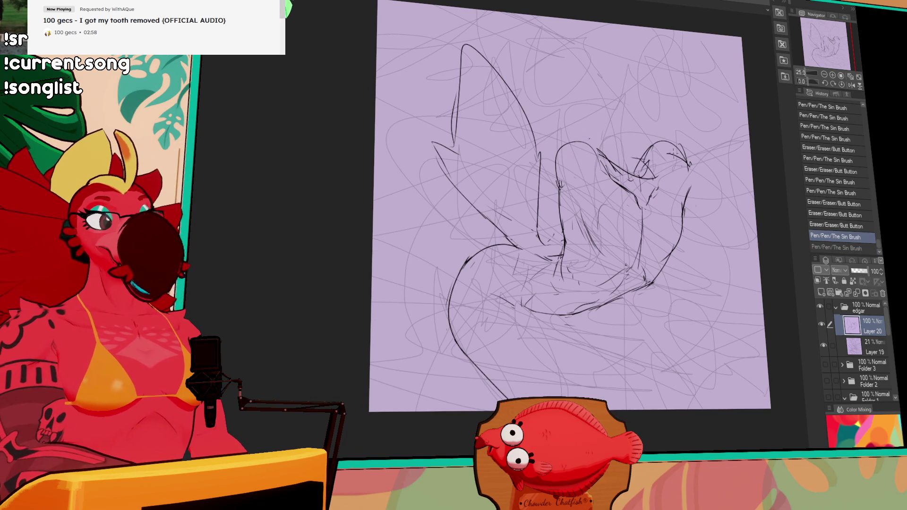
{"action": "mouse_move", "coordinate": [557, 160]}
{"action": "left_mouse_down"}
{"action": "mouse_move", "coordinate": [577, 140]}
{"action": "mouse_move", "coordinate": [589, 147]}
{"action": "mouse_move", "coordinate": [589, 137]}
{"action": "mouse_move", "coordinate": [609, 187]}
{"action": "mouse_move", "coordinate": [586, 188]}
{"action": "left_mouse_up"}
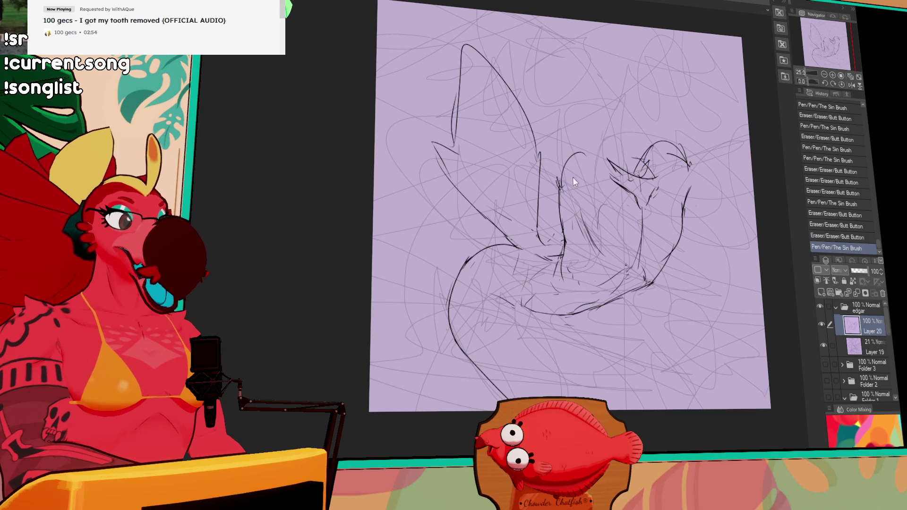
{"action": "key", "text": "ctrl+z"}
{"action": "key", "text": "ctrl+y"}
{"action": "key", "text": "ctrl+z"}
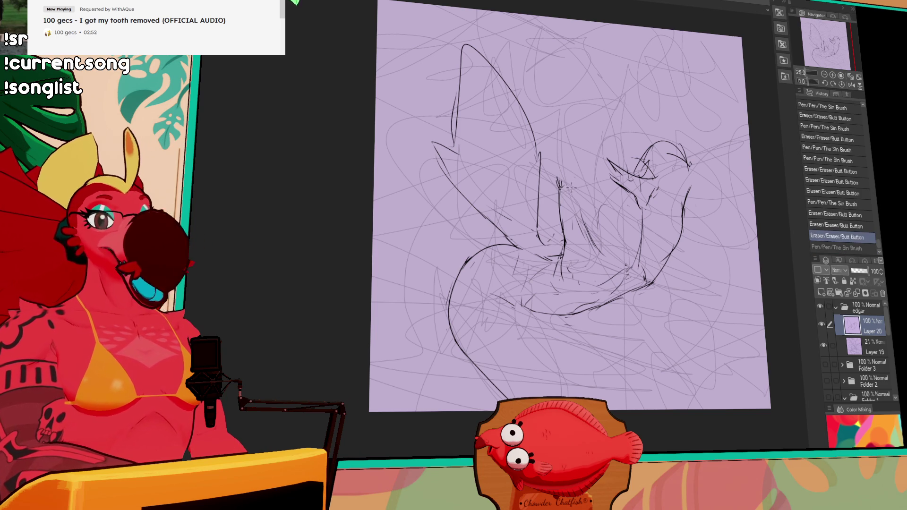
Compare the head-circle stroke on and off, then remove and redraw it in a new shape
{"action": "left_click_drag", "start_coordinate": [560, 184], "coordinate": [564, 191]}
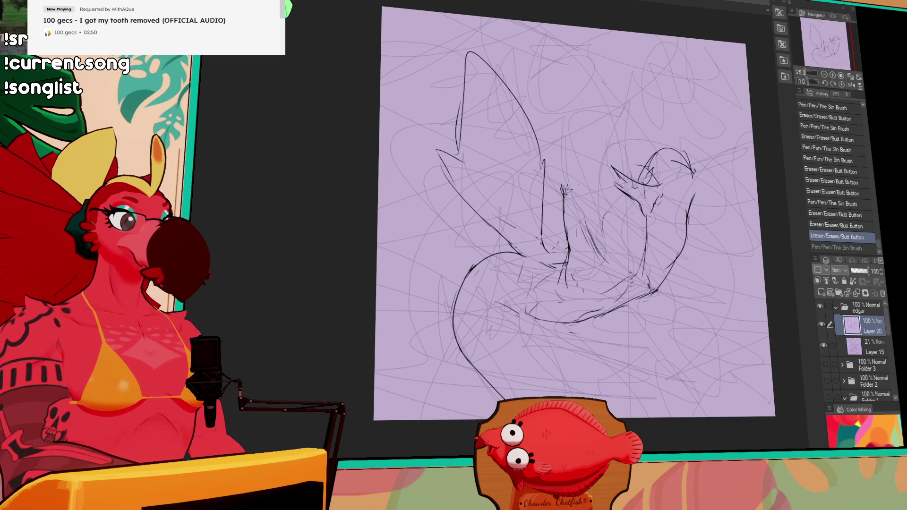
{"action": "key", "text": "ctrl+y"}
{"action": "key", "text": "ctrl+z"}
{"action": "key", "text": "ctrl+y"}
{"action": "key", "text": "ctrl+z"}
{"action": "key", "text": "ctrl+y"}
{"action": "key", "text": "ctrl+z"}
{"action": "mouse_move", "coordinate": [563, 200]}
{"action": "left_mouse_down"}
{"action": "mouse_move", "coordinate": [614, 161]}
{"action": "mouse_move", "coordinate": [630, 184]}
{"action": "mouse_move", "coordinate": [650, 173]}
{"action": "mouse_move", "coordinate": [651, 212]}
{"action": "left_mouse_up"}
Replace the straight left body line with a curved stroke and add more body strokes
{"action": "left_click_drag", "start_coordinate": [641, 250], "coordinate": [618, 191]}
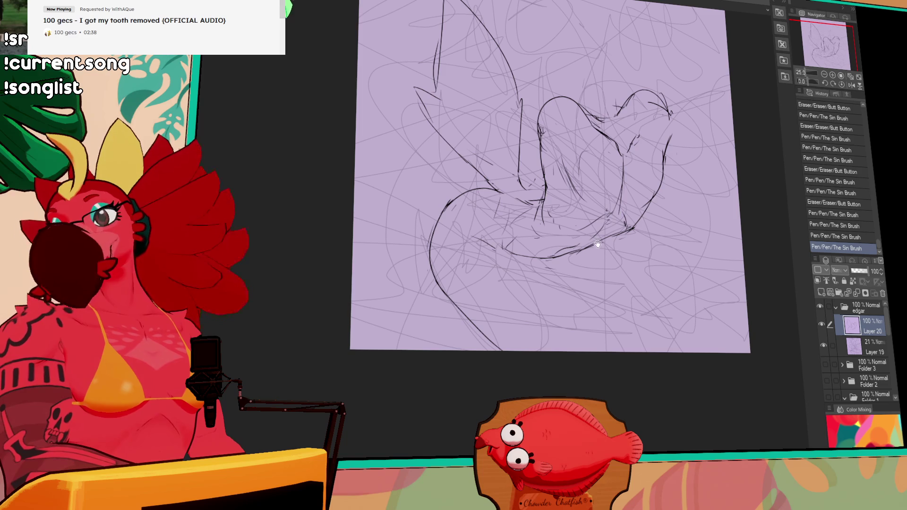
{"action": "left_click_drag", "start_coordinate": [597, 248], "coordinate": [593, 236]}
{"action": "mouse_move", "coordinate": [469, 229]}
{"action": "left_mouse_down"}
{"action": "mouse_move", "coordinate": [460, 216]}
{"action": "mouse_move", "coordinate": [518, 247]}
{"action": "mouse_move", "coordinate": [537, 337]}
{"action": "left_mouse_up"}
{"action": "key", "text": "ctrl+z"}
{"action": "left_click_drag", "start_coordinate": [515, 246], "coordinate": [533, 320]}
{"action": "left_click_drag", "start_coordinate": [500, 235], "coordinate": [520, 286]}
{"action": "left_click_drag", "start_coordinate": [504, 235], "coordinate": [497, 229]}
{"action": "mouse_move", "coordinate": [430, 220]}
{"action": "left_mouse_down"}
{"action": "mouse_move", "coordinate": [428, 269]}
{"action": "mouse_move", "coordinate": [498, 336]}
{"action": "left_mouse_up"}
{"action": "key", "text": "ctrl+z"}
{"action": "key", "text": "ctrl+z"}
{"action": "mouse_move", "coordinate": [540, 254]}
{"action": "left_mouse_down"}
{"action": "mouse_move", "coordinate": [569, 344]}
{"action": "mouse_move", "coordinate": [552, 274]}
{"action": "mouse_move", "coordinate": [579, 330]}
{"action": "left_mouse_up"}
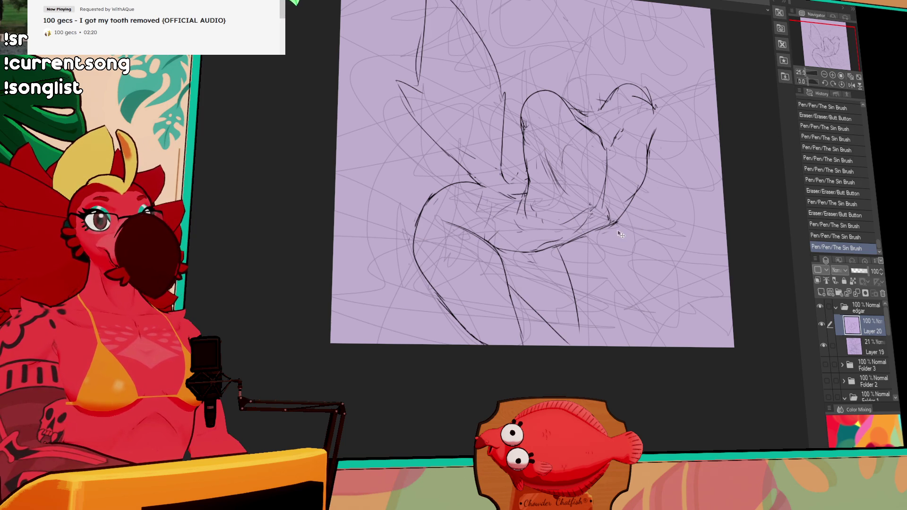
Undo an accidental sketch shift and erase the old vertical leg lines
{"action": "left_click_drag", "start_coordinate": [621, 231], "coordinate": [617, 238]}
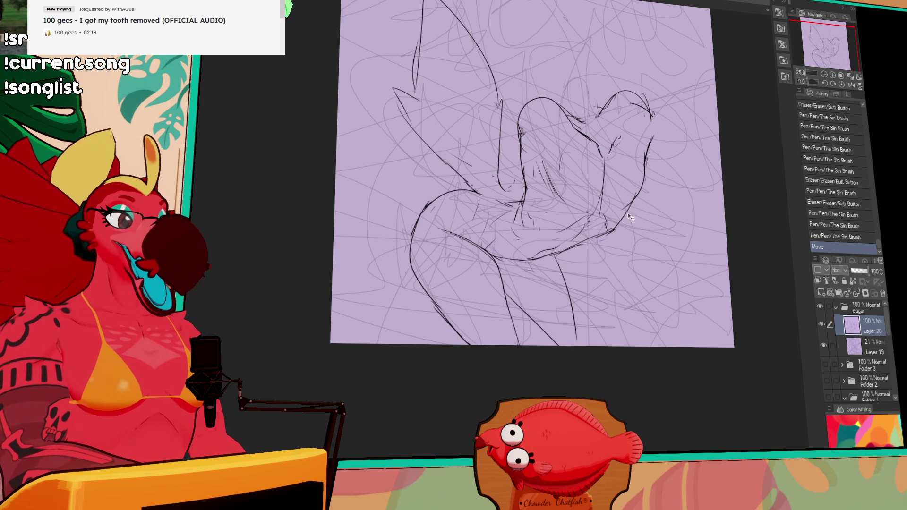
{"action": "key", "text": "ctrl+z"}
{"action": "left_click_drag", "start_coordinate": [662, 198], "coordinate": [640, 180]}
{"action": "mouse_move", "coordinate": [515, 284]}
{"action": "left_mouse_down"}
{"action": "mouse_move", "coordinate": [555, 330]}
{"action": "mouse_move", "coordinate": [514, 285]}
{"action": "mouse_move", "coordinate": [544, 308]}
{"action": "left_mouse_up"}
{"action": "left_click_drag", "start_coordinate": [544, 233], "coordinate": [550, 238]}
{"action": "left_click_drag", "start_coordinate": [569, 311], "coordinate": [548, 239]}
{"action": "left_click_drag", "start_coordinate": [547, 236], "coordinate": [552, 241]}
{"action": "mouse_move", "coordinate": [572, 284]}
{"action": "left_mouse_down"}
{"action": "mouse_move", "coordinate": [556, 239]}
{"action": "mouse_move", "coordinate": [564, 307]}
{"action": "left_mouse_up"}
Redraw the leg line and hand strokes, then rework the lower-leg lines
{"action": "left_click_drag", "start_coordinate": [623, 75], "coordinate": [646, 94]}
{"action": "left_click_drag", "start_coordinate": [645, 87], "coordinate": [648, 97]}
{"action": "left_click_drag", "start_coordinate": [590, 85], "coordinate": [609, 76]}
{"action": "mouse_move", "coordinate": [529, 257]}
{"action": "left_mouse_down"}
{"action": "mouse_move", "coordinate": [518, 252]}
{"action": "mouse_move", "coordinate": [539, 316]}
{"action": "left_mouse_up"}
{"action": "left_click_drag", "start_coordinate": [489, 262], "coordinate": [548, 296]}
{"action": "left_click_drag", "start_coordinate": [531, 226], "coordinate": [541, 234]}
{"action": "mouse_move", "coordinate": [557, 284]}
{"action": "left_mouse_down"}
{"action": "mouse_move", "coordinate": [531, 227]}
{"action": "mouse_move", "coordinate": [564, 282]}
{"action": "mouse_move", "coordinate": [496, 269]}
{"action": "mouse_move", "coordinate": [538, 294]}
{"action": "left_mouse_up"}
{"action": "left_click_drag", "start_coordinate": [491, 234], "coordinate": [499, 262]}
Add a knee stroke and redraw the lower legs, including the lower right leg
{"action": "left_click_drag", "start_coordinate": [496, 189], "coordinate": [470, 184]}
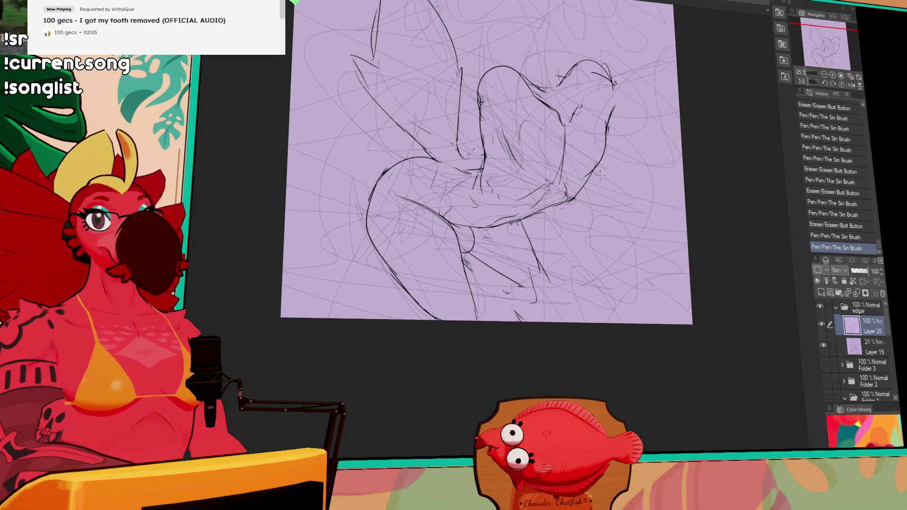
{"action": "left_click_drag", "start_coordinate": [532, 287], "coordinate": [542, 297]}
{"action": "left_click_drag", "start_coordinate": [472, 251], "coordinate": [485, 263]}
{"action": "mouse_move", "coordinate": [524, 224]}
{"action": "left_mouse_down"}
{"action": "mouse_move", "coordinate": [545, 300]}
{"action": "mouse_move", "coordinate": [520, 320]}
{"action": "left_mouse_up"}
{"action": "left_click_drag", "start_coordinate": [510, 281], "coordinate": [521, 320]}
{"action": "left_click_drag", "start_coordinate": [542, 274], "coordinate": [562, 323]}
{"action": "left_click_drag", "start_coordinate": [613, 105], "coordinate": [623, 181]}
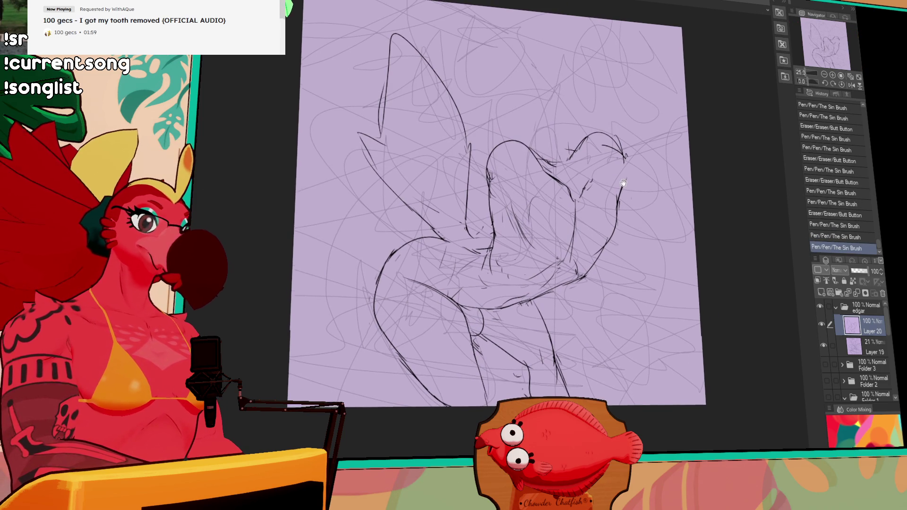
{"action": "left_click_drag", "start_coordinate": [624, 219], "coordinate": [626, 248]}
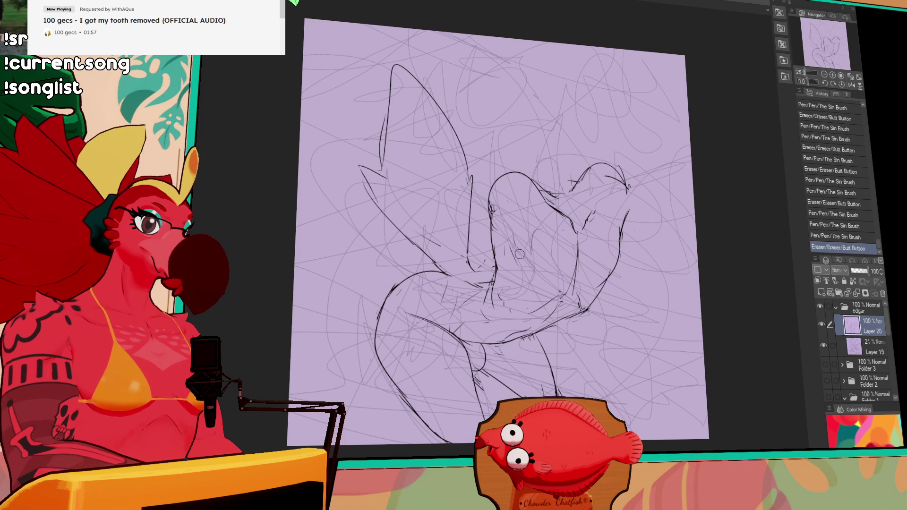
Redo a short leg stroke, trim the right leg line and clean up the foot lines
{"action": "key", "text": "ctrl+z"}
{"action": "mouse_move", "coordinate": [574, 269]}
{"action": "left_mouse_down"}
{"action": "mouse_move", "coordinate": [570, 243]}
{"action": "mouse_move", "coordinate": [568, 289]}
{"action": "left_mouse_up"}
{"action": "left_click_drag", "start_coordinate": [624, 221], "coordinate": [614, 229]}
{"action": "left_click_drag", "start_coordinate": [592, 306], "coordinate": [604, 284]}
{"action": "mouse_move", "coordinate": [558, 320]}
{"action": "left_mouse_down"}
{"action": "mouse_move", "coordinate": [595, 302]}
{"action": "mouse_move", "coordinate": [573, 311]}
{"action": "left_mouse_up"}
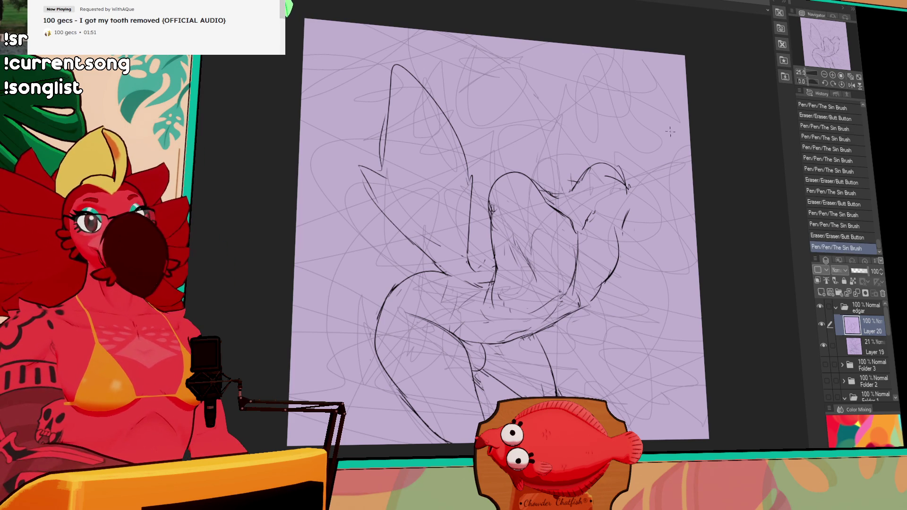
{"action": "scroll", "coordinate": [673, 175], "scroll_direction": "down", "scroll_amount": 3}
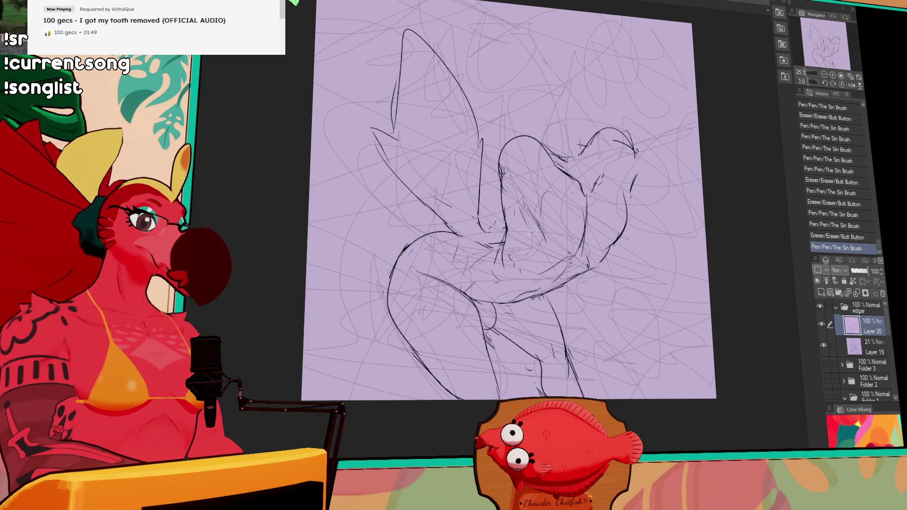
Lasso the left wing, deselect it, and begin redrawing the wing edge
{"action": "mouse_move", "coordinate": [463, 232]}
{"action": "left_mouse_down"}
{"action": "mouse_move", "coordinate": [334, 108]}
{"action": "mouse_move", "coordinate": [500, 127]}
{"action": "mouse_move", "coordinate": [485, 229]}
{"action": "mouse_move", "coordinate": [464, 230]}
{"action": "left_mouse_up"}
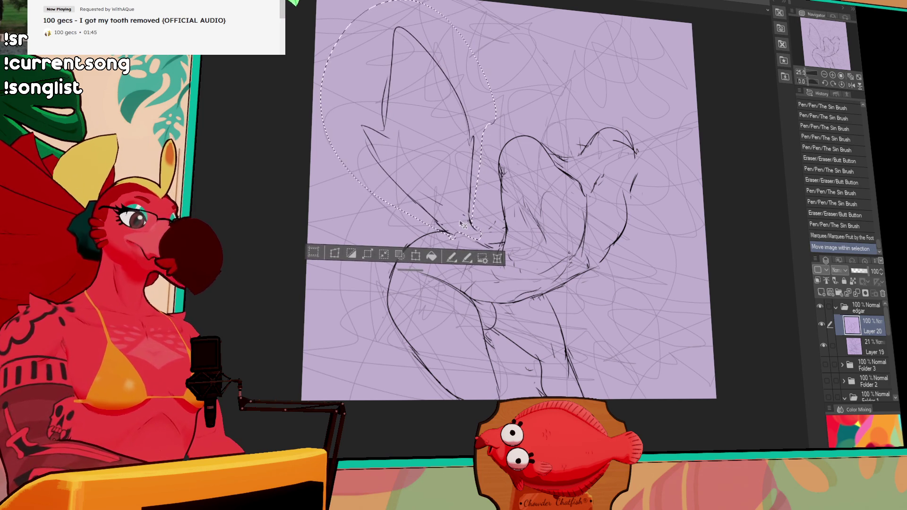
{"action": "key", "text": "ctrl+d"}
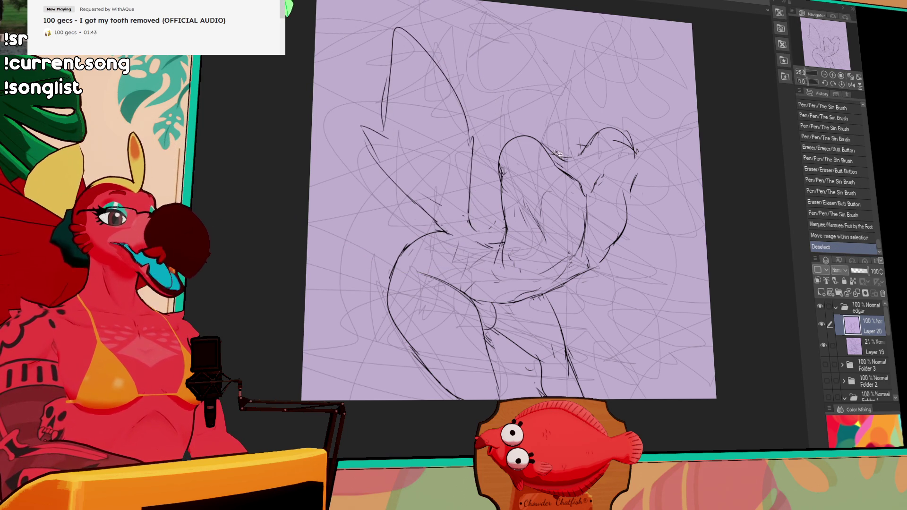
{"action": "mouse_move", "coordinate": [475, 210]}
{"action": "left_mouse_down"}
{"action": "mouse_move", "coordinate": [470, 238]}
{"action": "mouse_move", "coordinate": [470, 215]}
{"action": "mouse_move", "coordinate": [473, 222]}
{"action": "left_mouse_up"}
Add small strokes along the left wing edge, erase a stray mark, and rework the chest strokes
{"action": "left_click_drag", "start_coordinate": [472, 215], "coordinate": [474, 236]}
{"action": "left_click_drag", "start_coordinate": [581, 137], "coordinate": [633, 90]}
{"action": "mouse_move", "coordinate": [536, 180]}
{"action": "left_mouse_down"}
{"action": "mouse_move", "coordinate": [525, 192]}
{"action": "mouse_move", "coordinate": [552, 204]}
{"action": "left_mouse_up"}
{"action": "key", "text": "ctrl+z"}
{"action": "mouse_move", "coordinate": [556, 196]}
{"action": "left_mouse_down"}
{"action": "mouse_move", "coordinate": [546, 210]}
{"action": "mouse_move", "coordinate": [523, 210]}
{"action": "mouse_move", "coordinate": [548, 203]}
{"action": "left_mouse_up"}
{"action": "mouse_move", "coordinate": [529, 192]}
{"action": "left_mouse_down"}
{"action": "mouse_move", "coordinate": [550, 200]}
{"action": "mouse_move", "coordinate": [539, 201]}
{"action": "left_mouse_up"}
{"action": "mouse_move", "coordinate": [471, 239]}
{"action": "left_mouse_down"}
{"action": "mouse_move", "coordinate": [488, 226]}
{"action": "mouse_move", "coordinate": [484, 238]}
{"action": "left_mouse_up"}
{"action": "left_click_drag", "start_coordinate": [697, 146], "coordinate": [696, 164]}
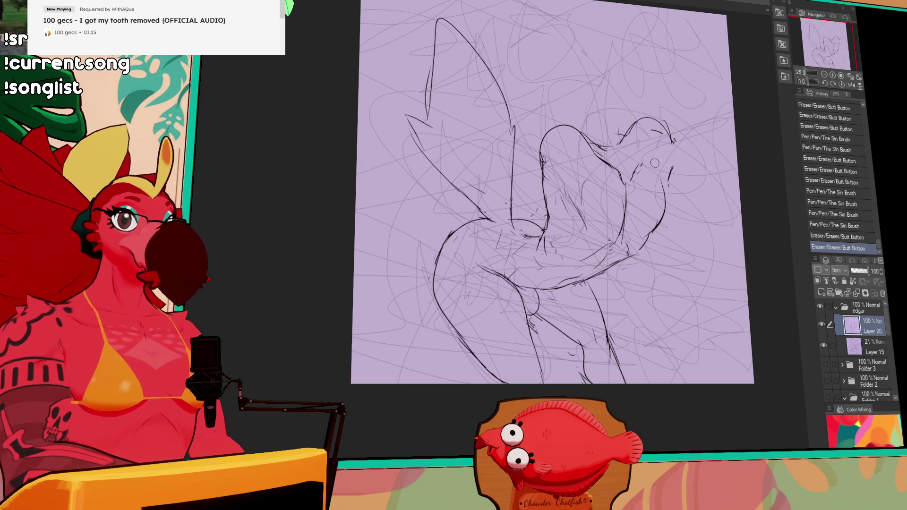
Touch up short strokes at the figure's upper right and draw a long stroke across it
{"action": "left_click_drag", "start_coordinate": [631, 168], "coordinate": [617, 159]}
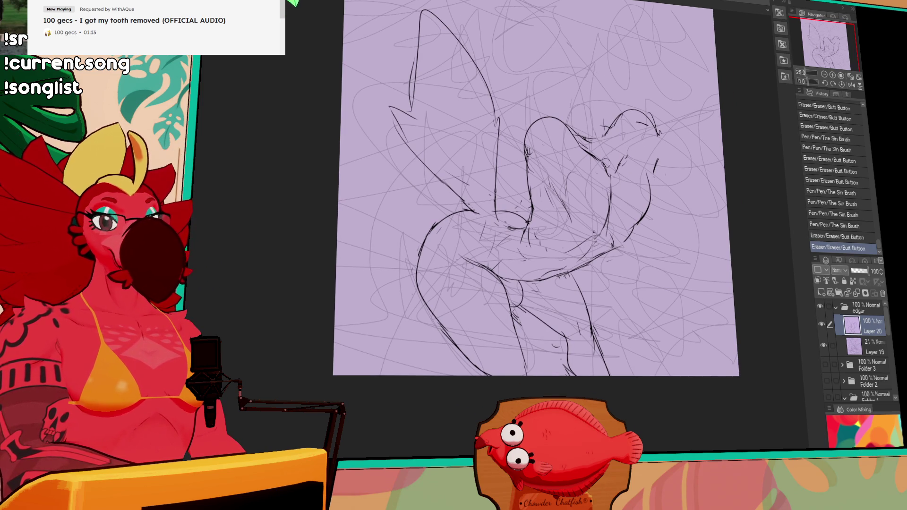
{"action": "left_click_drag", "start_coordinate": [561, 193], "coordinate": [581, 186]}
{"action": "mouse_move", "coordinate": [591, 185]}
{"action": "left_mouse_down"}
{"action": "mouse_move", "coordinate": [604, 189]}
{"action": "mouse_move", "coordinate": [609, 217]}
{"action": "left_mouse_up"}
{"action": "left_click_drag", "start_coordinate": [607, 184], "coordinate": [607, 224]}
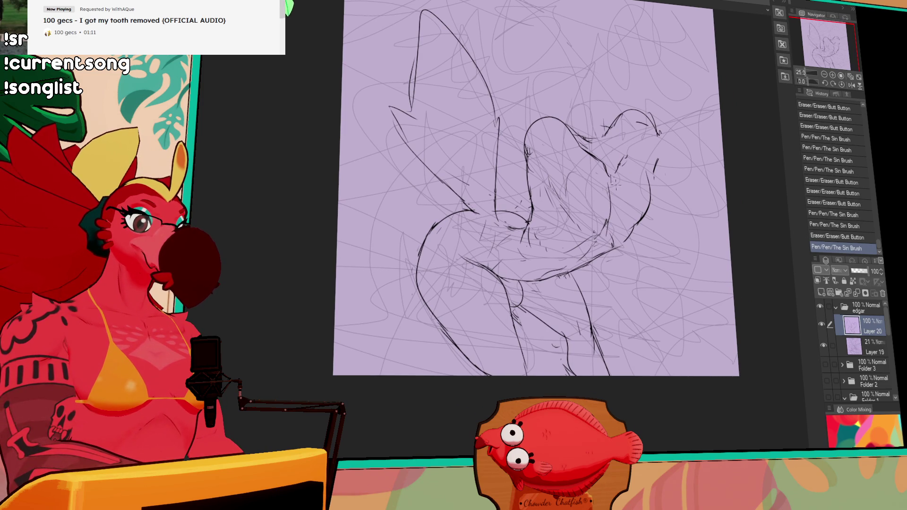
{"action": "left_click_drag", "start_coordinate": [605, 172], "coordinate": [622, 128]}
{"action": "mouse_move", "coordinate": [623, 160]}
{"action": "left_mouse_down"}
{"action": "mouse_move", "coordinate": [614, 169]}
{"action": "mouse_move", "coordinate": [609, 154]}
{"action": "left_mouse_up"}
{"action": "left_click_drag", "start_coordinate": [612, 156], "coordinate": [627, 138]}
{"action": "left_click_drag", "start_coordinate": [623, 136], "coordinate": [627, 141]}
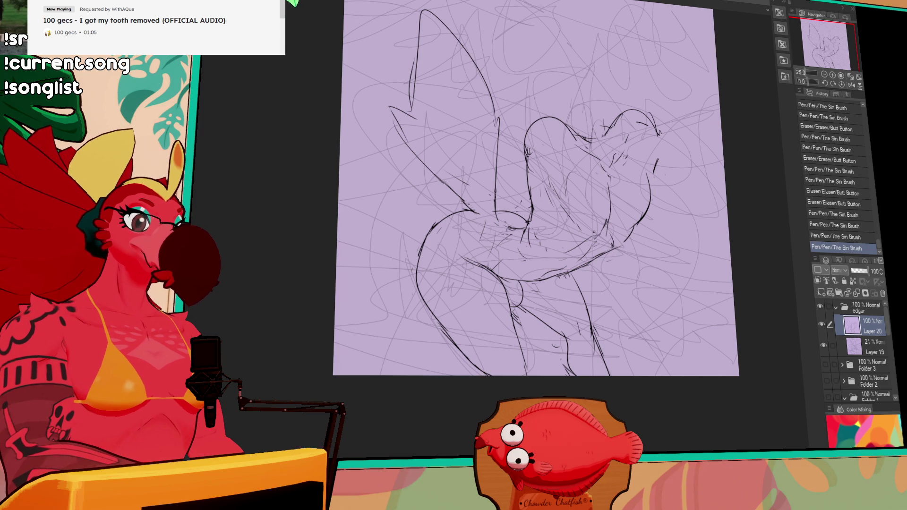
{"action": "mouse_move", "coordinate": [483, 1]}
{"action": "left_mouse_down"}
{"action": "mouse_move", "coordinate": [590, 141]}
{"action": "mouse_move", "coordinate": [558, 42]}
{"action": "left_mouse_up"}
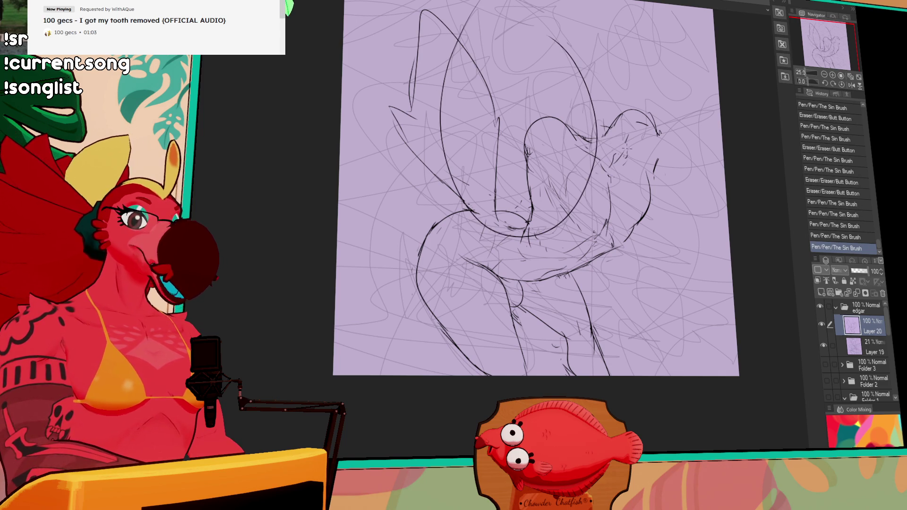
Replace the stray loop with long lines rising to a rounded shape near the canvas top
{"action": "key", "text": "ctrl+z"}
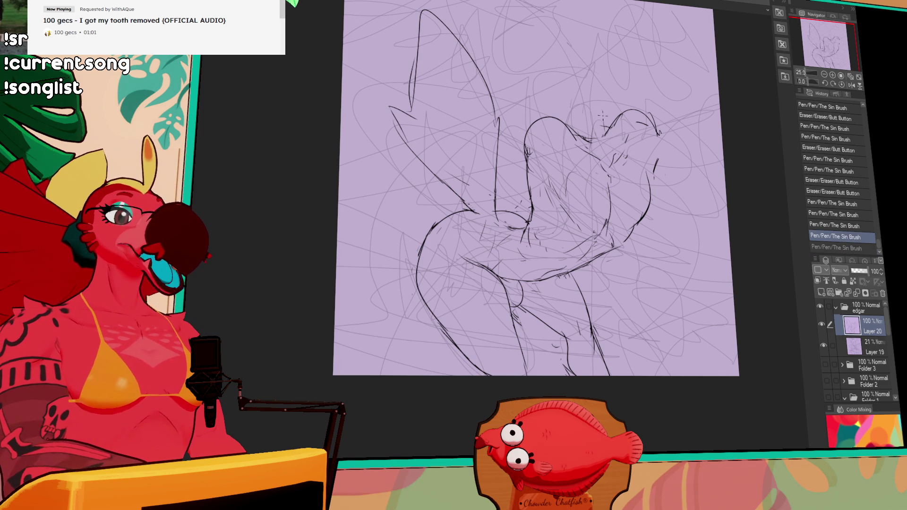
{"action": "mouse_move", "coordinate": [543, 33]}
{"action": "left_mouse_down"}
{"action": "mouse_move", "coordinate": [565, 116]}
{"action": "mouse_move", "coordinate": [604, 101]}
{"action": "mouse_move", "coordinate": [613, 129]}
{"action": "left_mouse_up"}
{"action": "left_click_drag", "start_coordinate": [597, 99], "coordinate": [591, 87]}
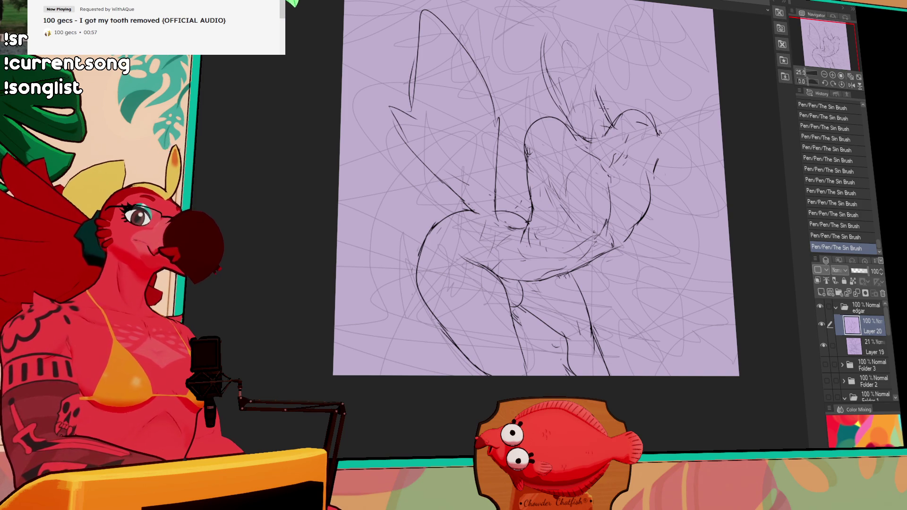
{"action": "left_click_drag", "start_coordinate": [585, 20], "coordinate": [597, 89]}
{"action": "left_click_drag", "start_coordinate": [617, 44], "coordinate": [606, 100]}
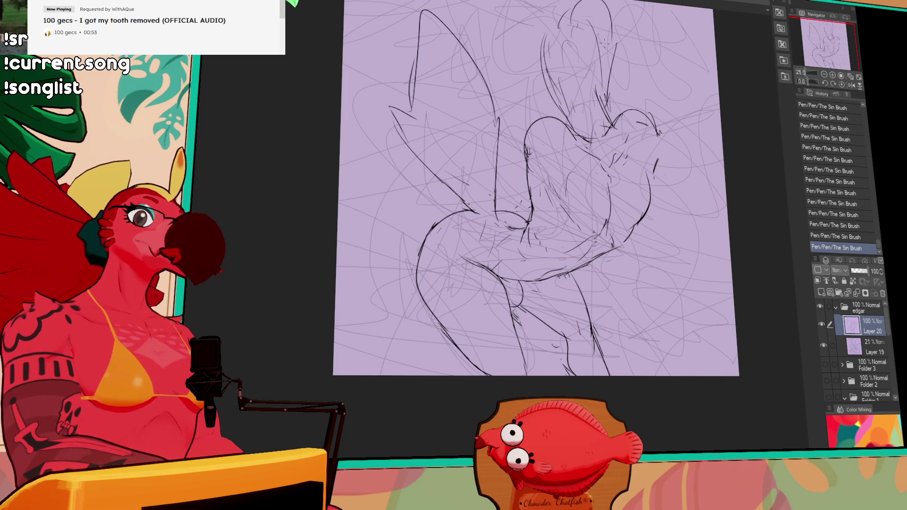
{"action": "scroll", "coordinate": [557, 141], "scroll_direction": "up", "scroll_amount": 3}
{"action": "mouse_move", "coordinate": [563, 174]}
{"action": "left_mouse_down"}
{"action": "mouse_move", "coordinate": [557, 156]}
{"action": "mouse_move", "coordinate": [558, 172]}
{"action": "left_mouse_up"}
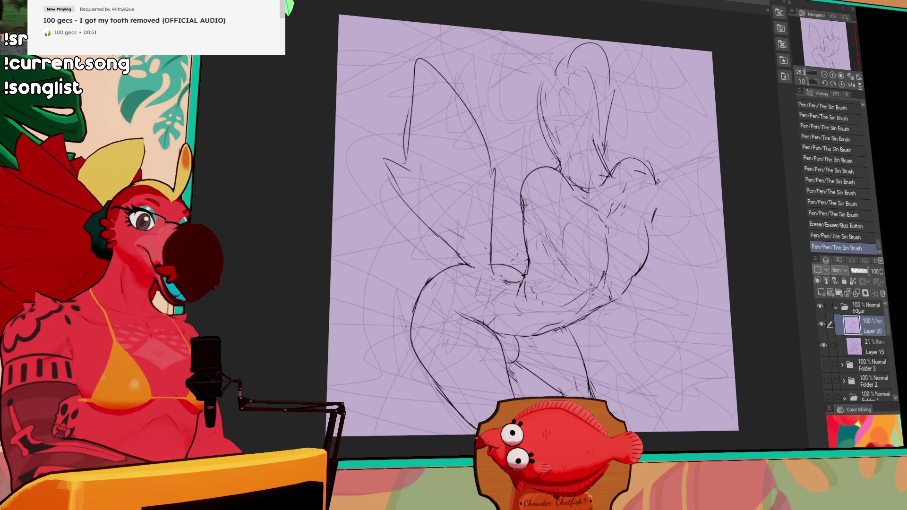